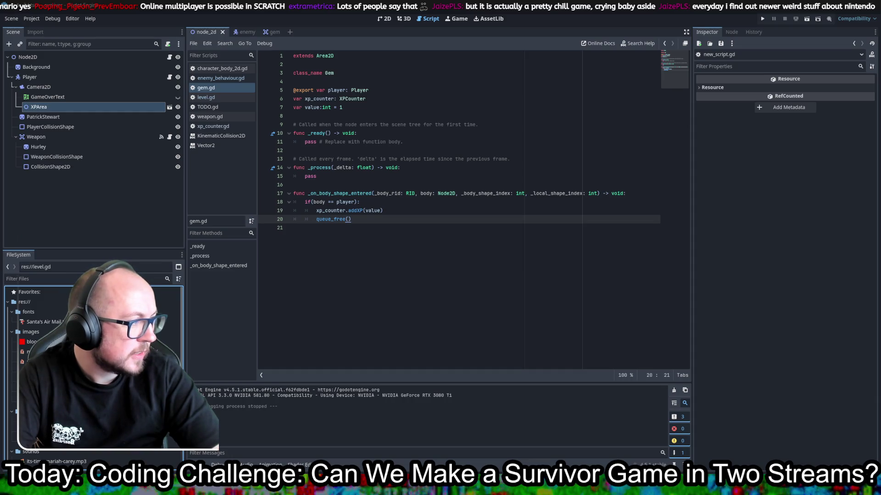
Step: Browse the scratch.mit.edu homepage in Chrome and start a new Scratch project
key("alt+Tab")
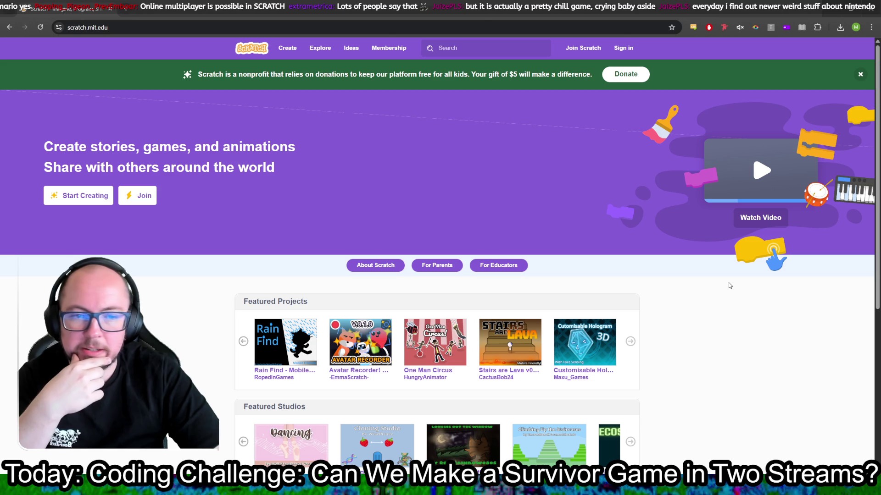
scroll(676, 268, "down", 5)
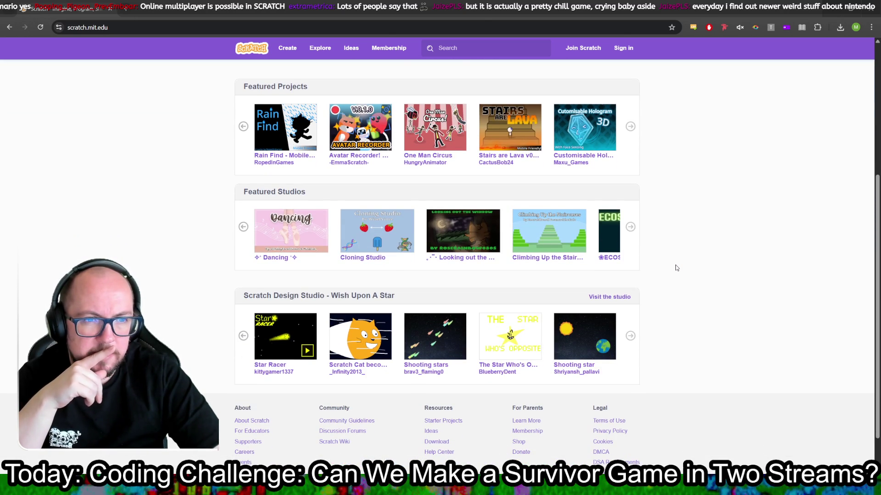
scroll(675, 268, "up", 5)
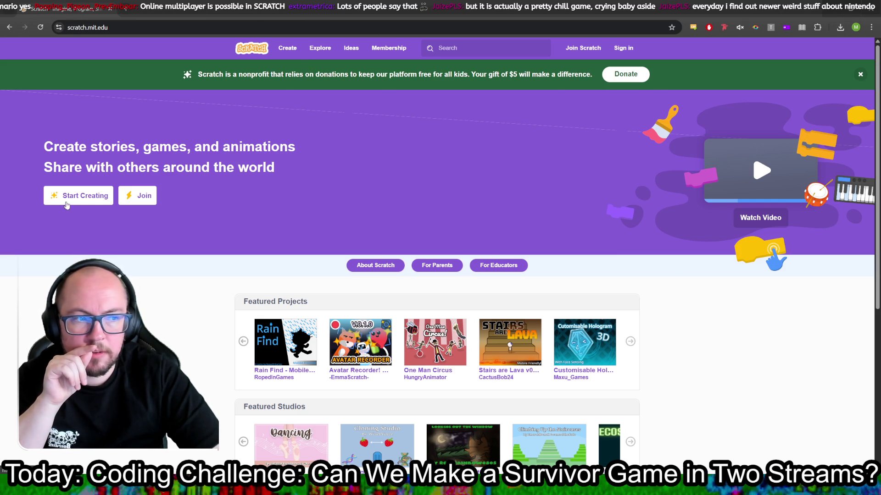
left_click(83, 198)
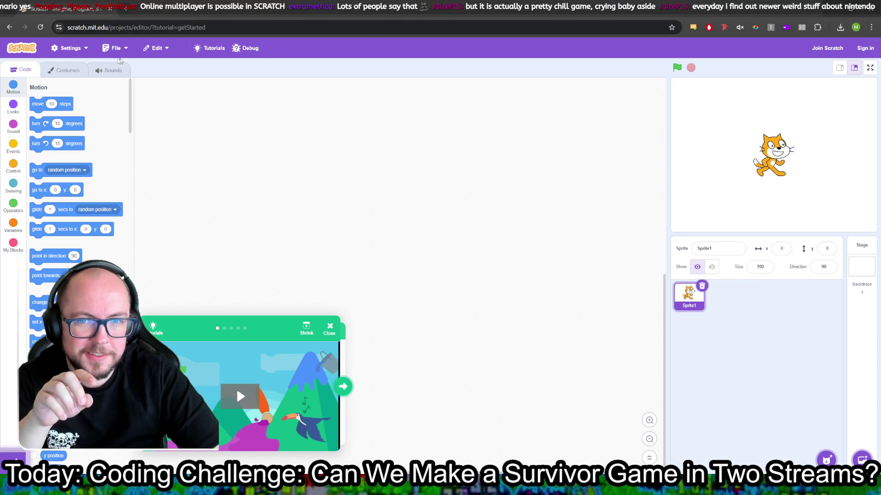
Step: Set the Castle 2 backdrop, move the cat lower-left, then close and leave Scratch
mouse_move(862, 459)
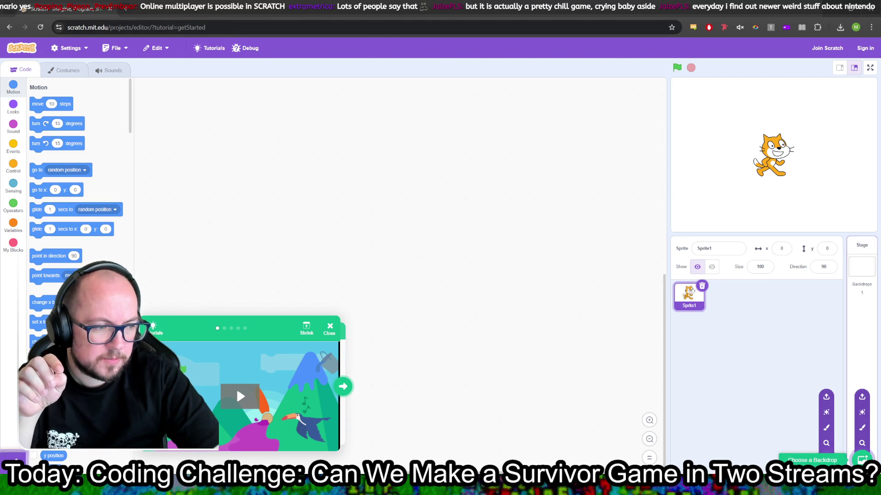
left_click(862, 459)
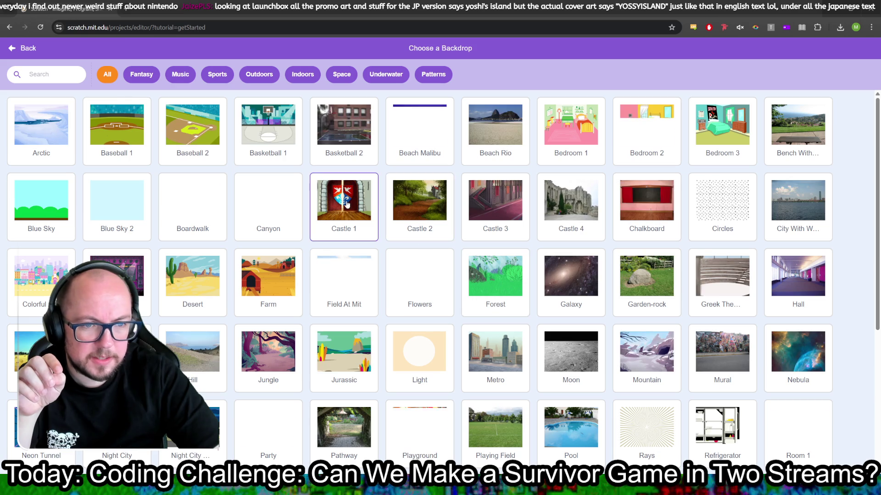
left_click(419, 201)
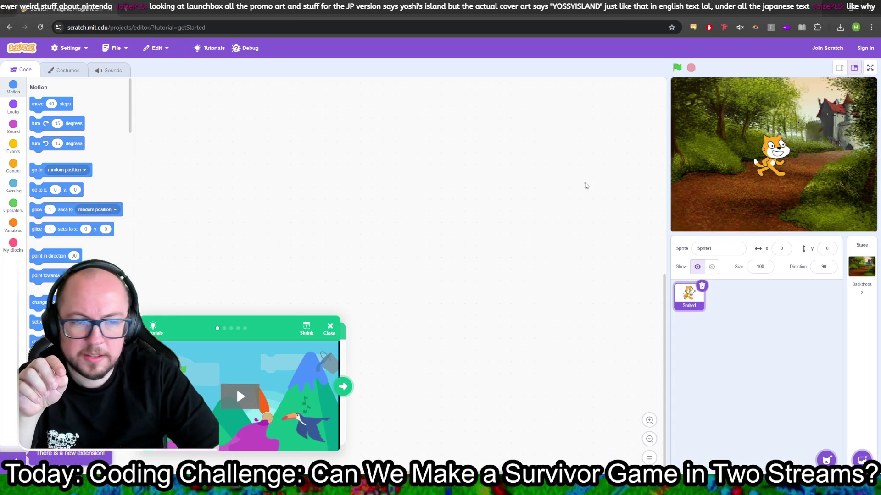
mouse_move(771, 155)
left_mouse_down()
mouse_move(795, 113)
mouse_move(719, 161)
mouse_move(762, 174)
left_mouse_up()
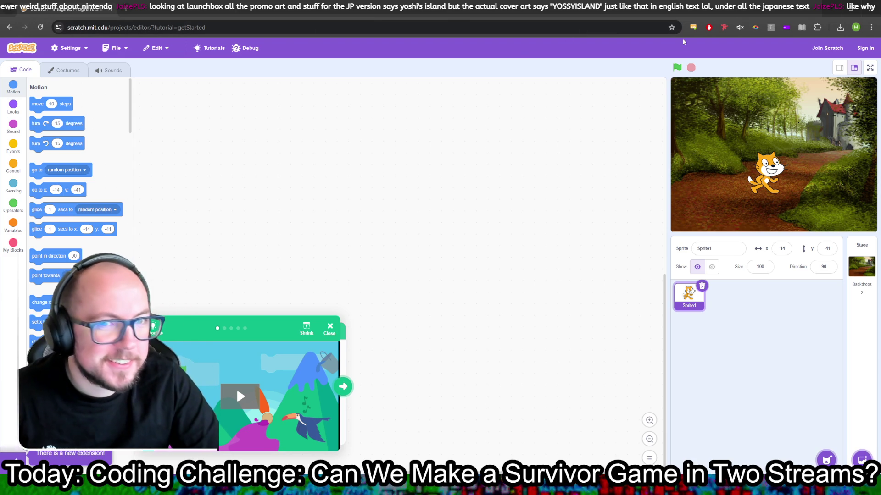
left_click(871, 7)
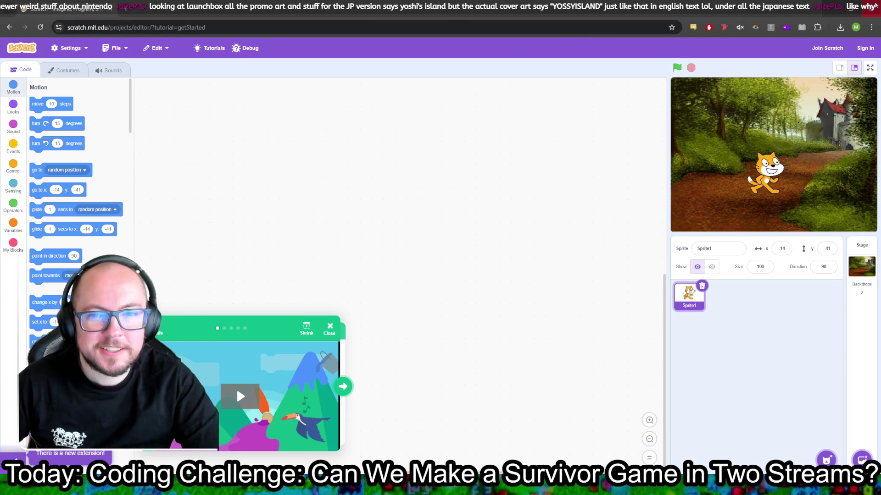
left_click(482, 84)
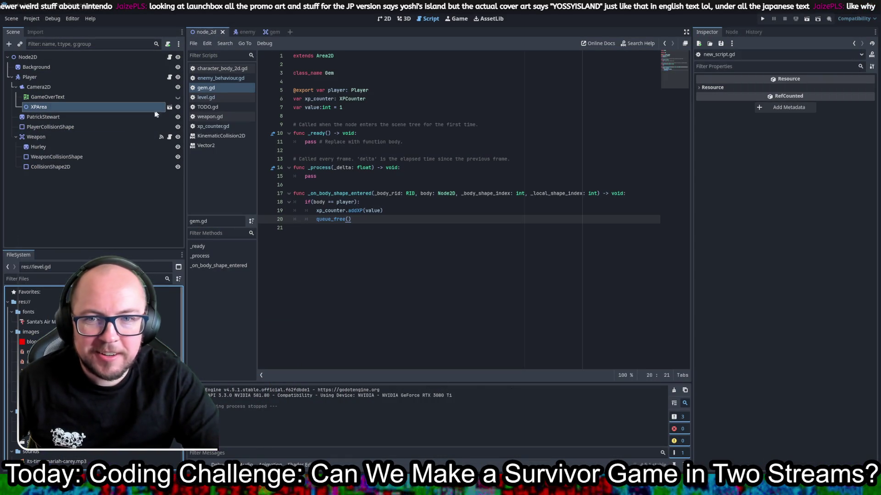
Step: Add a '# Scratch' entry to the engine list in TODO.gd, then view xp_counter.gd
scroll(92, 367, "down", 5)
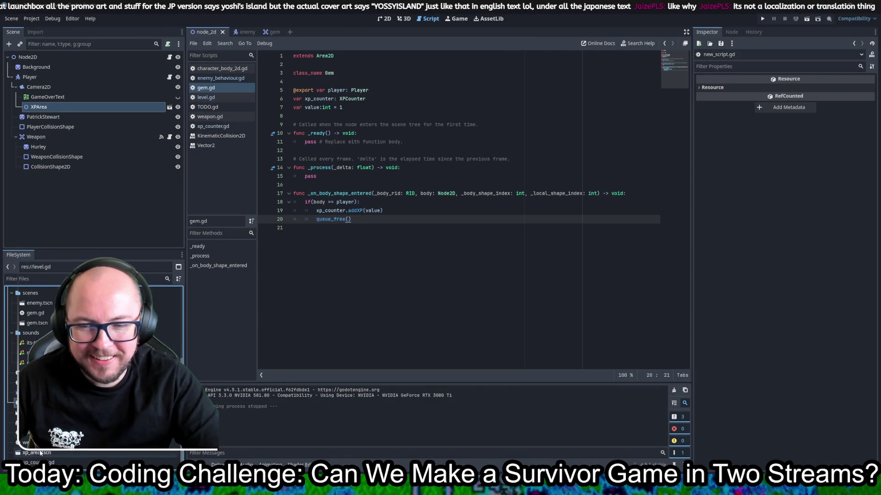
left_click(207, 107)
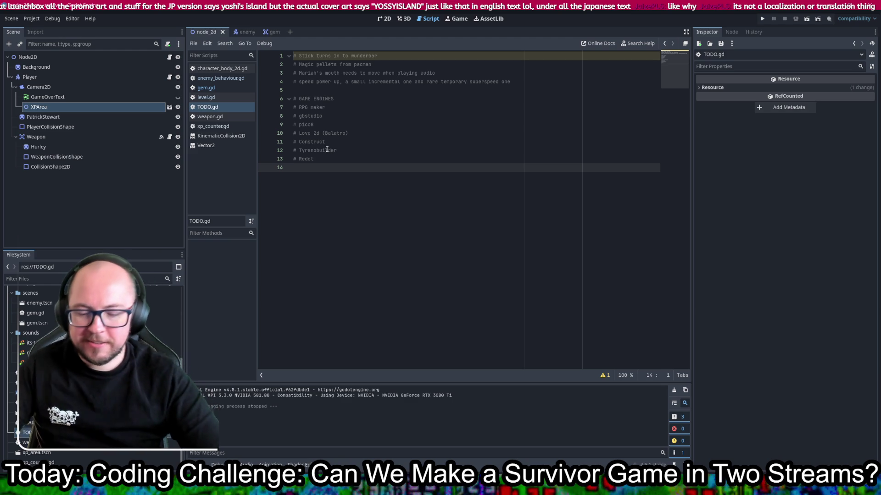
type("# S")
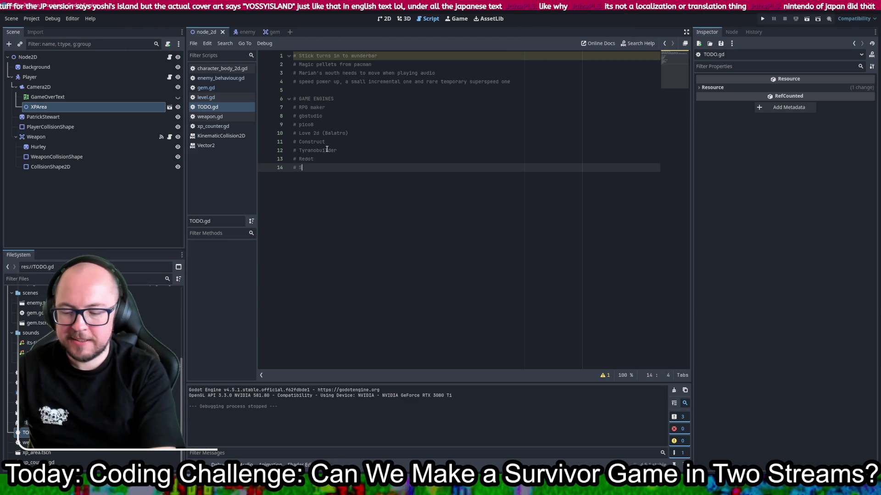
type("cratch")
key("Return")
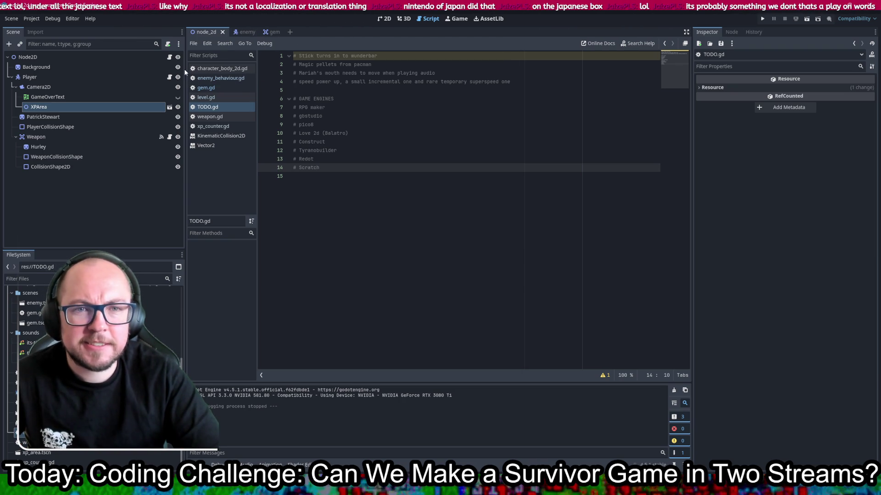
left_click(217, 128)
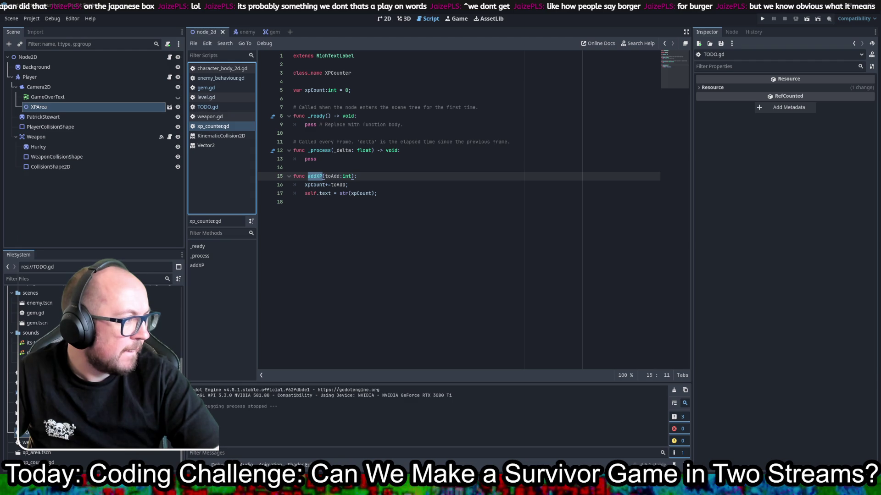
key("alt+Tab")
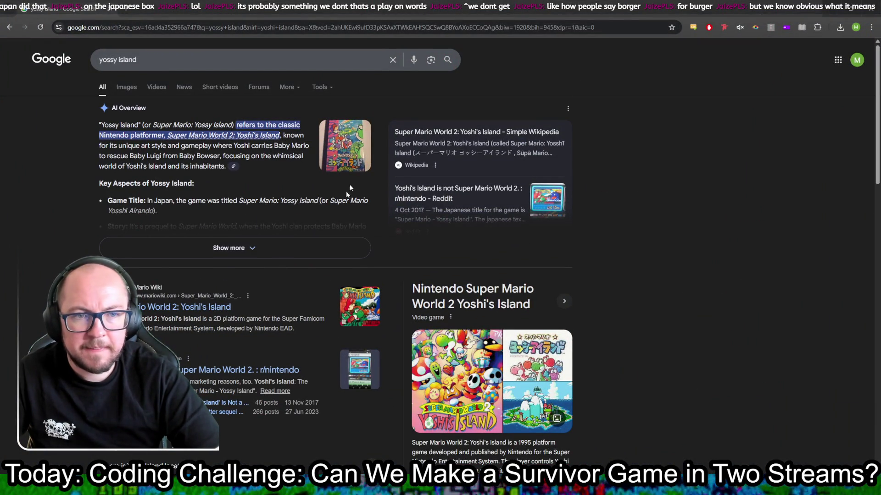
Step: Preview the Yoshi's Island box art and open the Mario Wiki page, dismissing the consent dialog
left_click(337, 145)
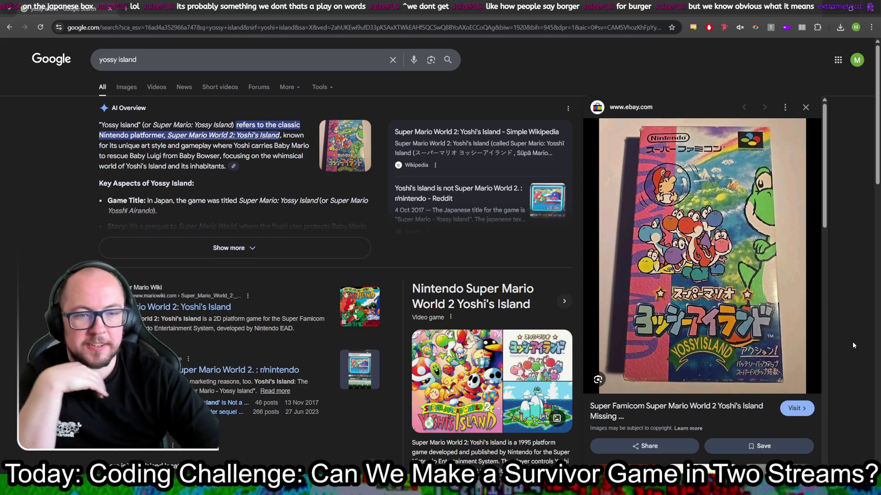
left_click(369, 309)
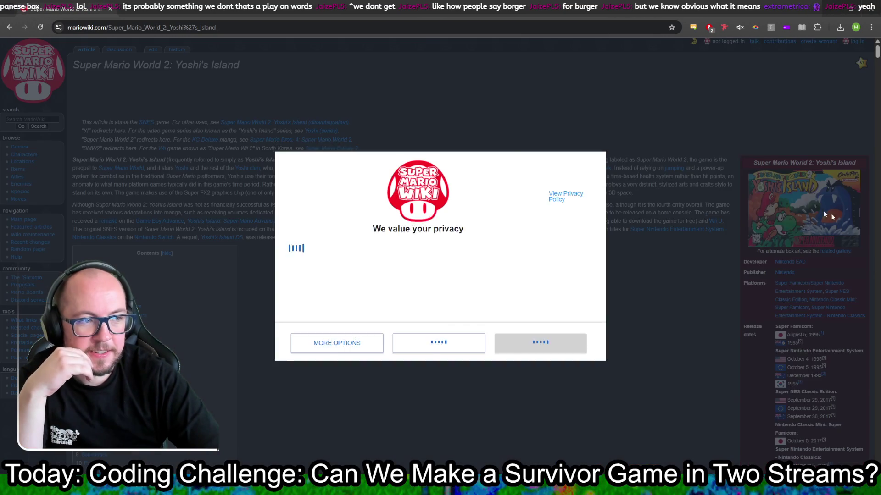
right_click(807, 214)
left_click(536, 367)
left_click(535, 367)
Step: Open the Super Mario World 2 box art in its own tab, then go back to the yossy island results
right_click(785, 214)
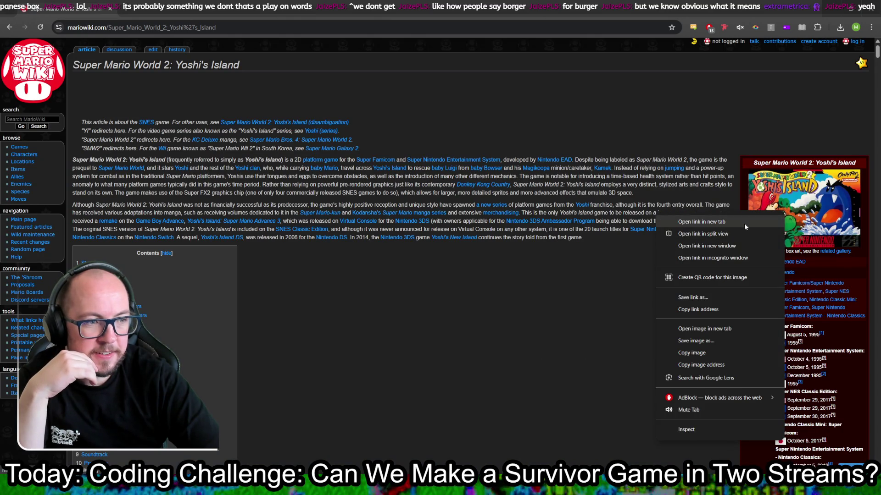
left_click(714, 328)
left_click(165, 8)
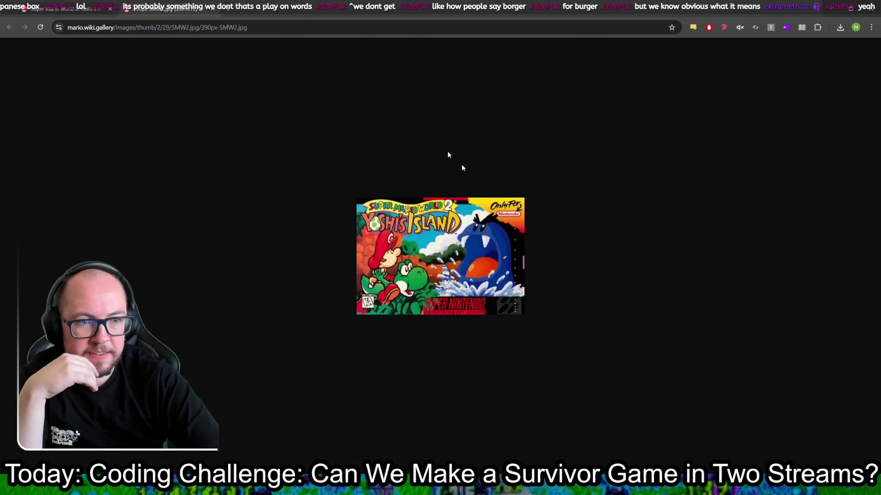
scroll(447, 260, "up", 5)
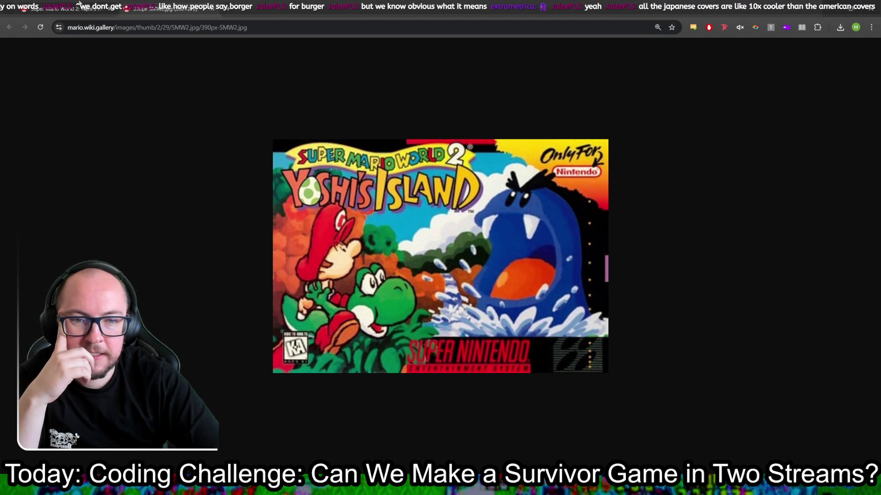
key("alt+Left")
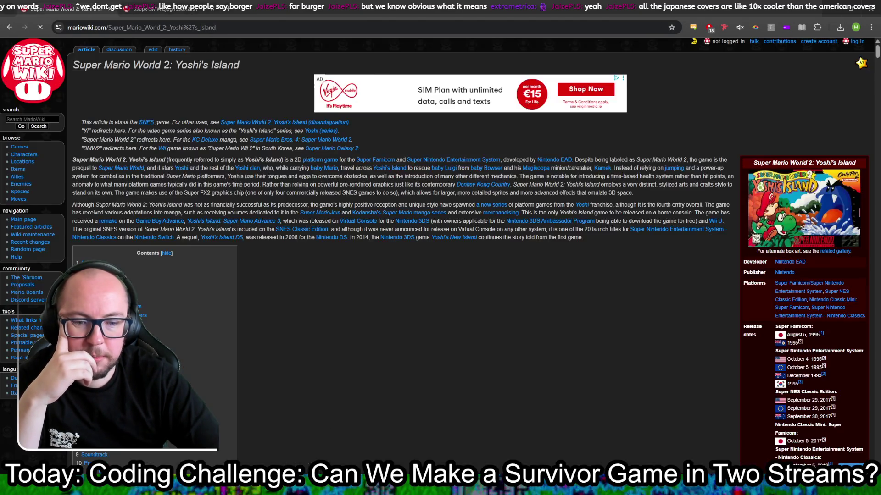
left_click(8, 28)
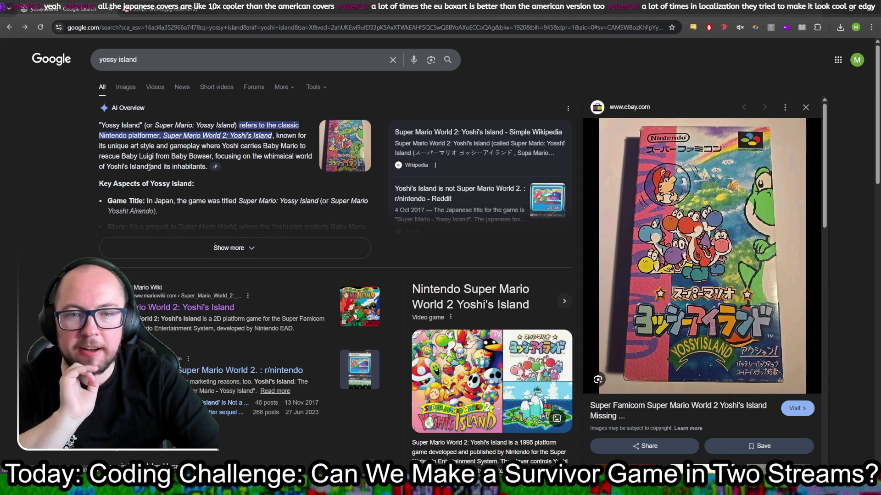
Step: Expand the full Yossy Island AI Overview, glancing at the box-art image tab and back
left_click_drag(152, 183, 191, 184)
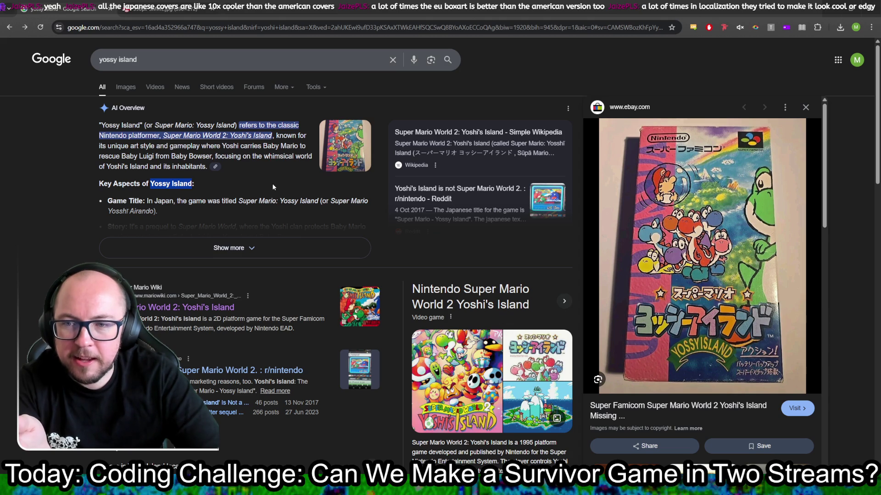
left_click(248, 248)
key("ctrl+Tab")
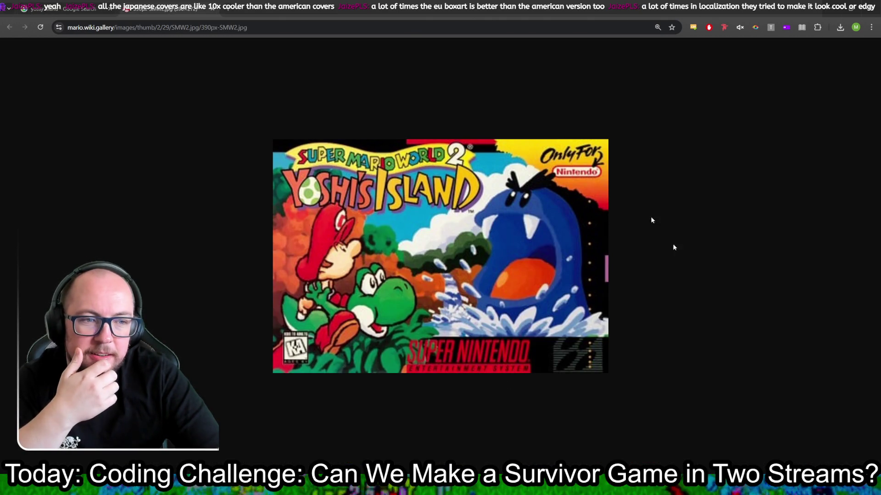
key("ctrl+shift+Tab")
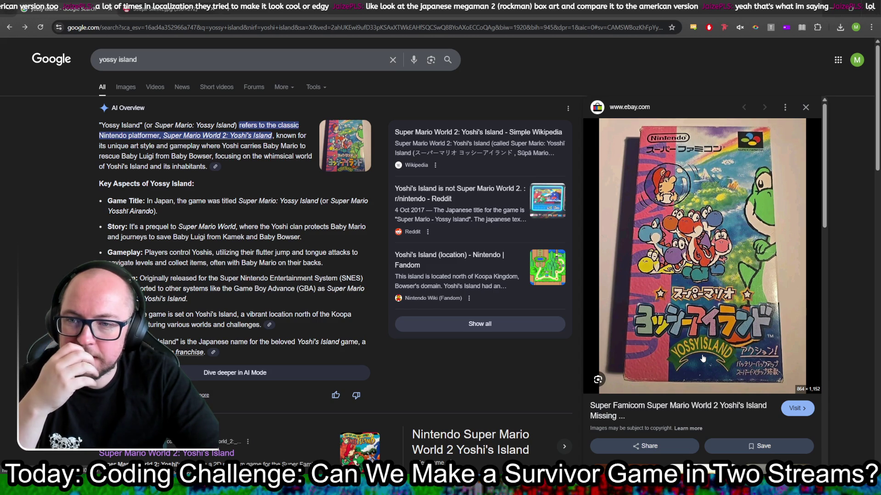
Step: Search Google for 'megaman 2 box art japan vs america'
left_click(158, 68)
type("mega")
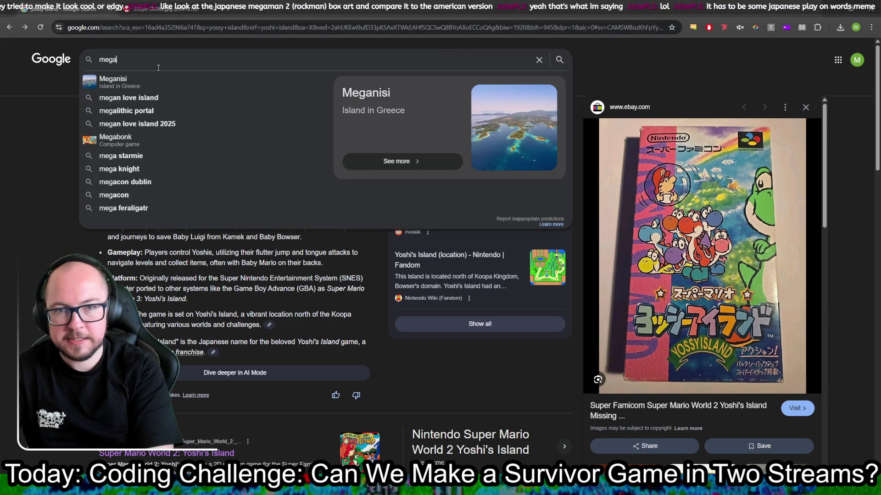
type("man")
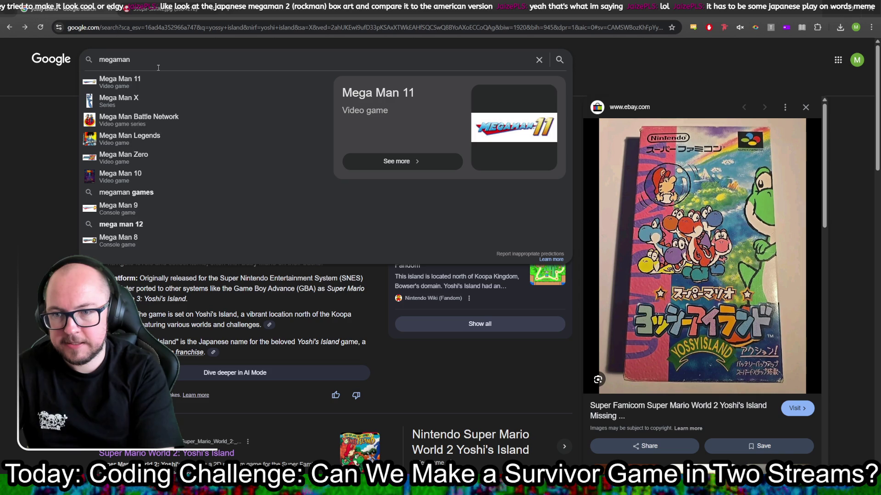
type(" 2 bo")
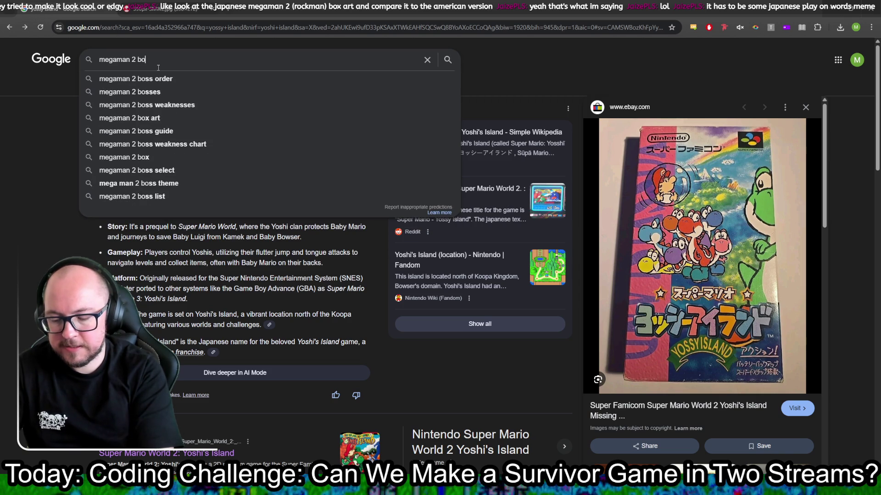
type("x art japan")
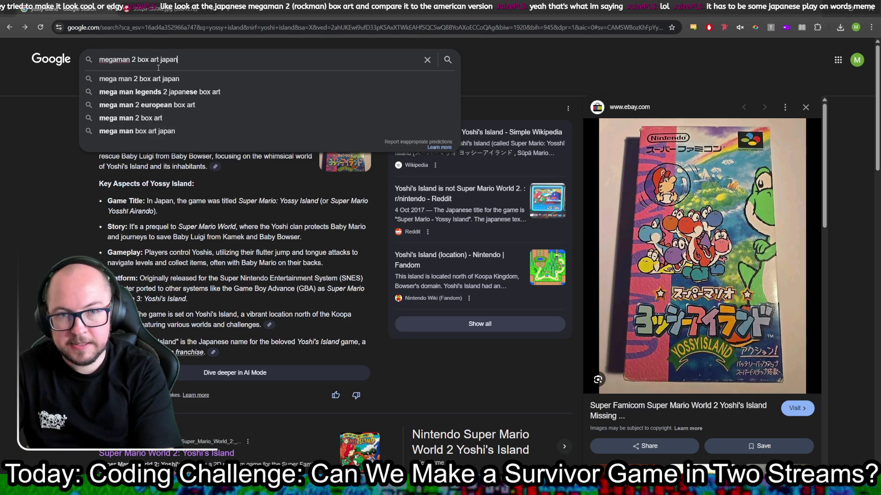
type(" vs america")
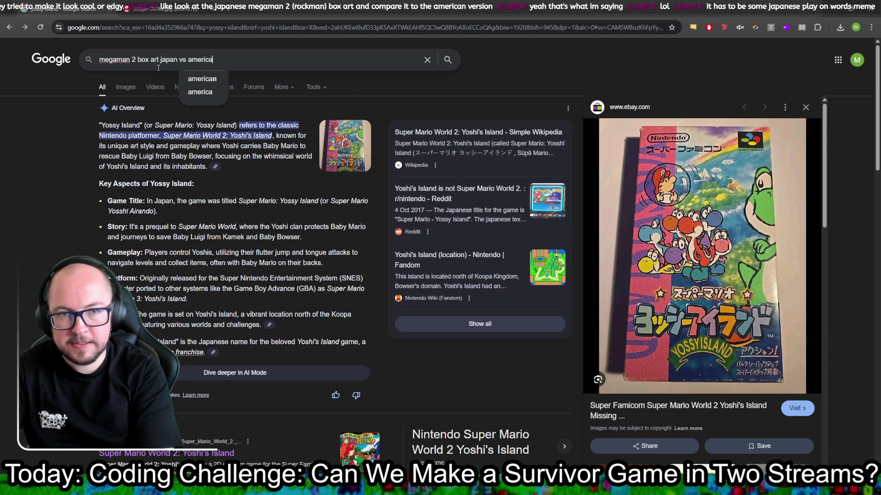
key("Return")
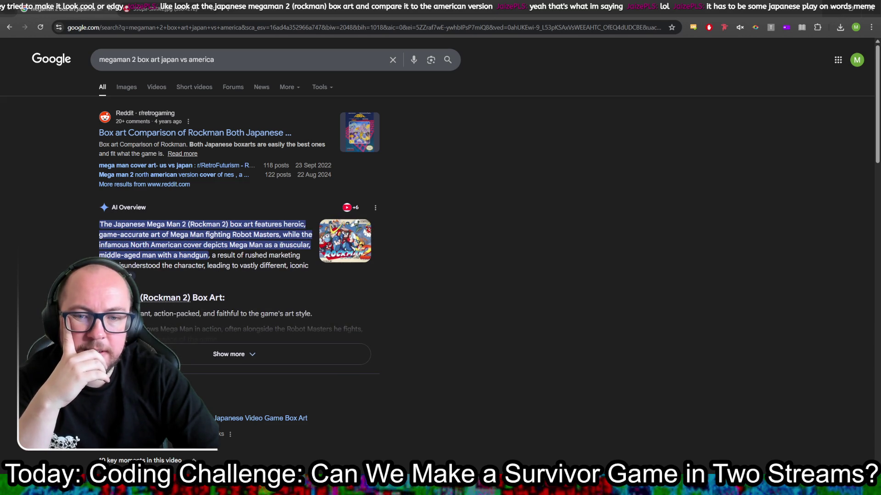
Step: Expand the AI Overview, preview the Rockman 2 image, and open the Reddit comparison thread
scroll(334, 284, "down", 2)
left_click(346, 270)
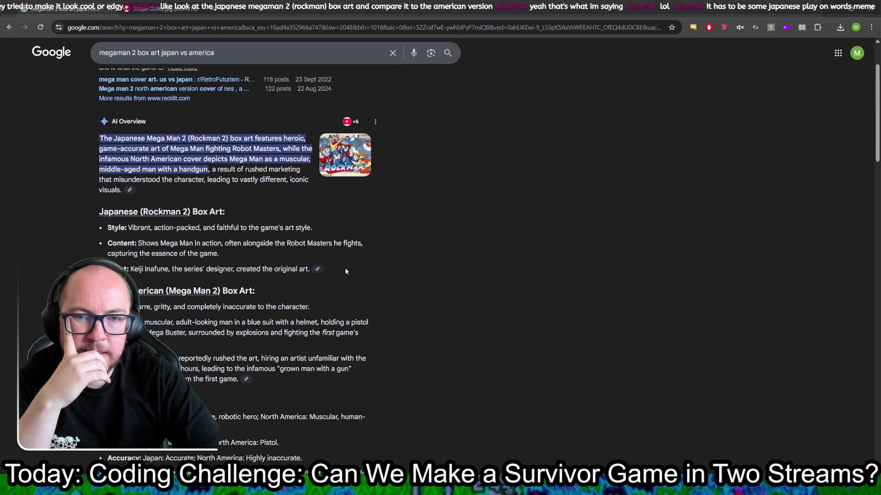
scroll(345, 271, "up", 1)
left_click(347, 204)
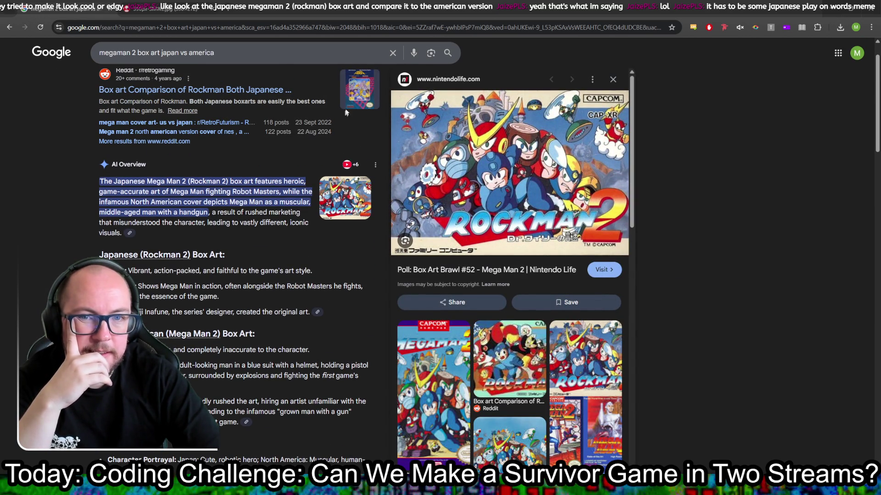
left_click(348, 94)
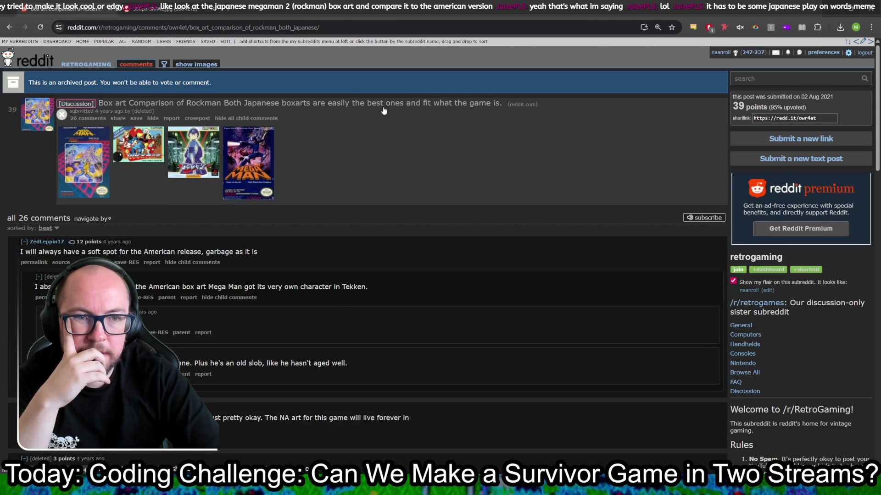
Step: Browse the thread's American, Japanese, PlayStation and European box arts, then return to Google
left_click(78, 168)
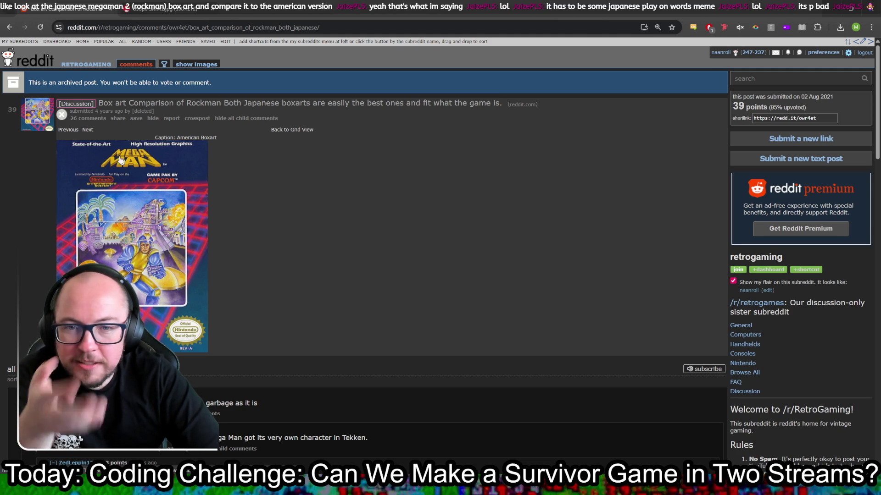
left_click(88, 130)
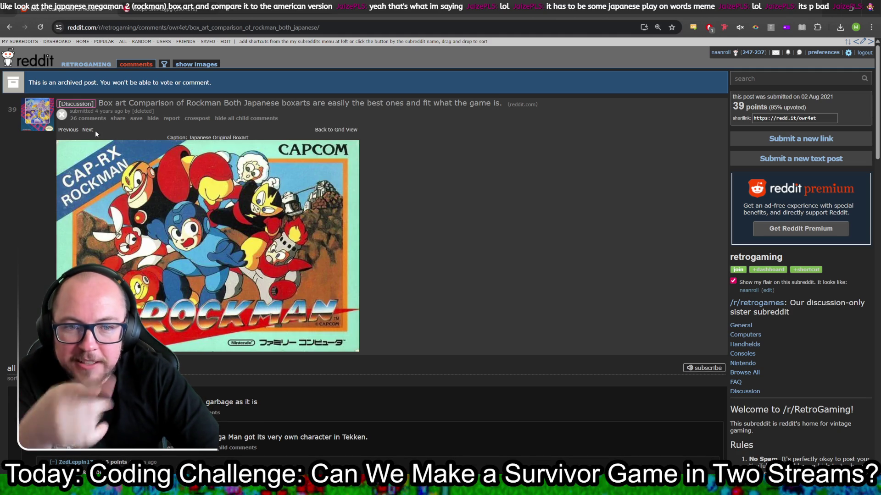
left_click(89, 131)
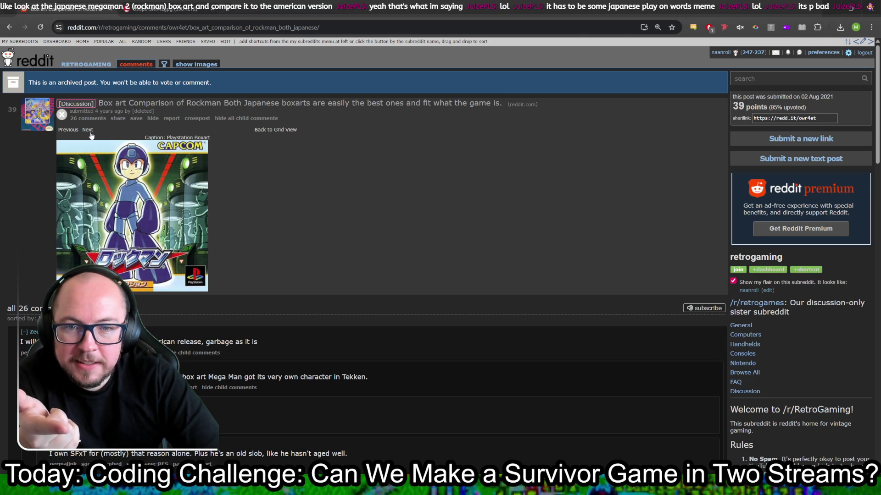
left_click(88, 130)
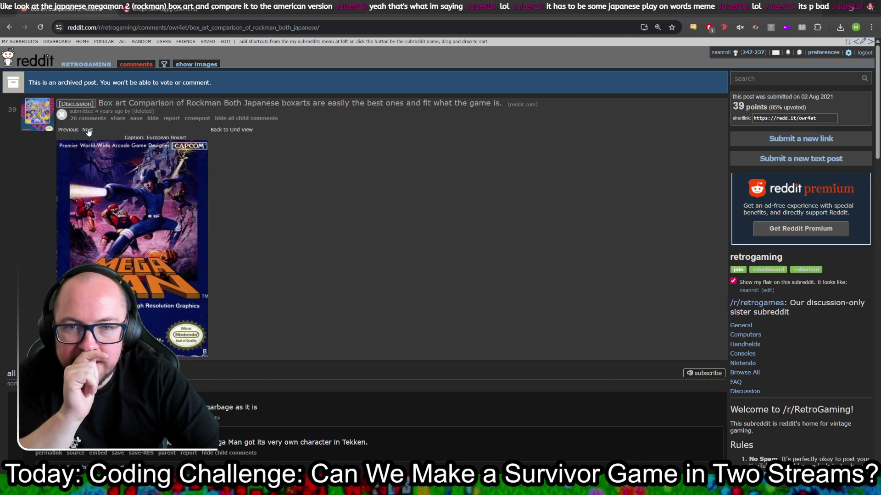
left_click(64, 131)
left_click(64, 131)
left_click(64, 131)
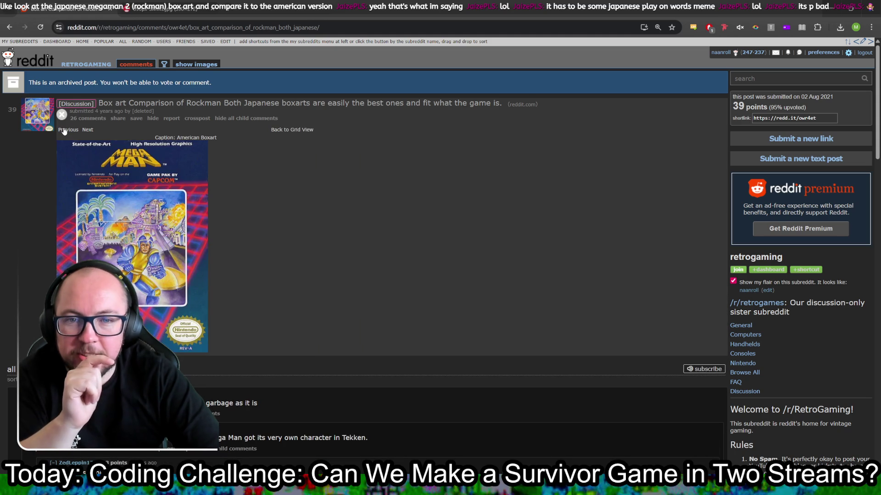
left_click(86, 131)
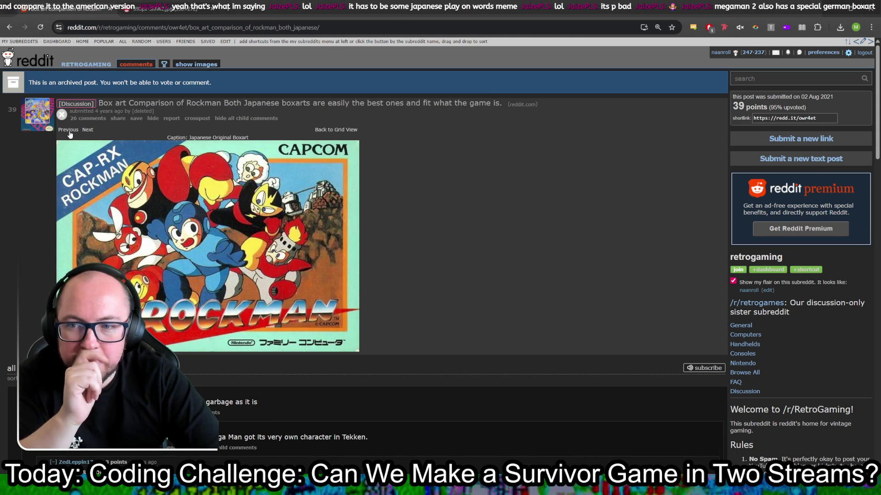
left_click(69, 130)
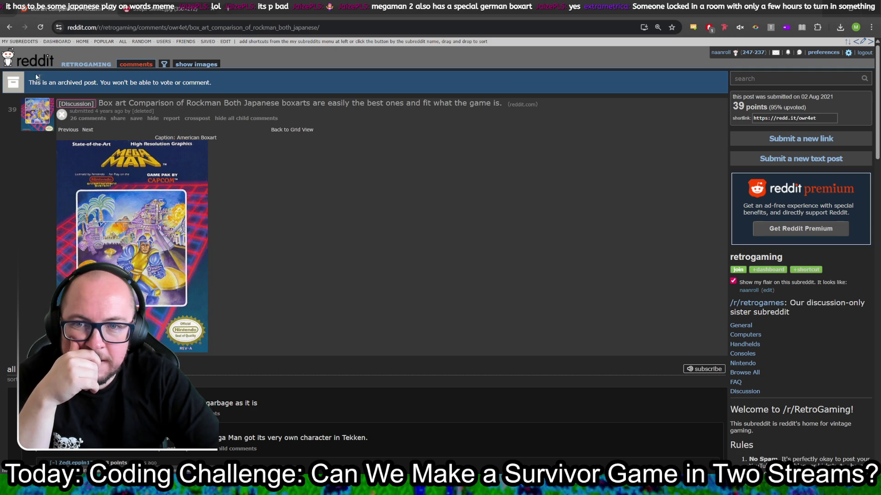
left_click(9, 27)
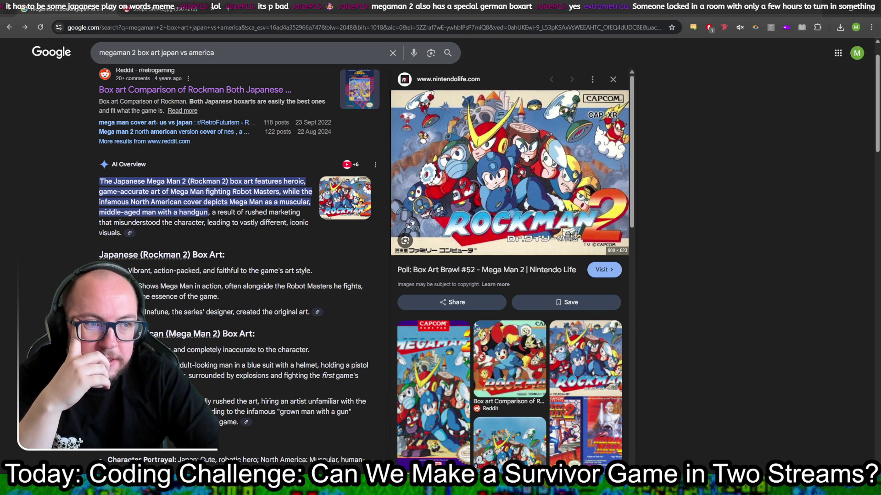
Step: Open the Japanese Rockman 2 cover image in a new tab
scroll(557, 275, "down", 3)
scroll(557, 275, "up", 4)
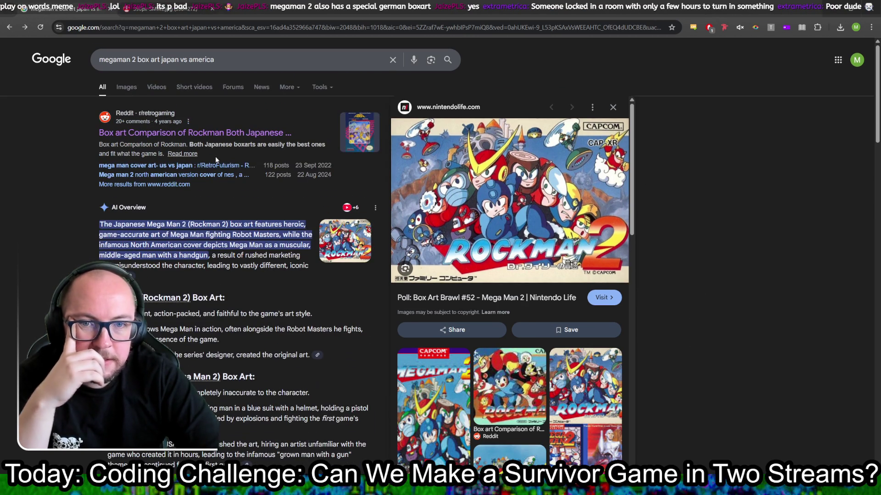
right_click(479, 201)
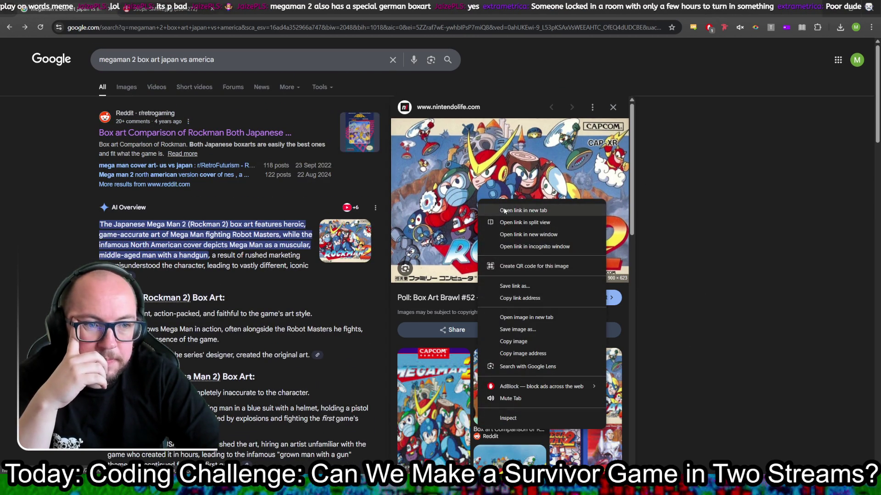
left_click(527, 317)
Step: Search 'megaman 2 box art' and open the Wikipedia Mega Man 2 cover in a new tab
left_click_drag(138, 59, 316, 55)
type("b")
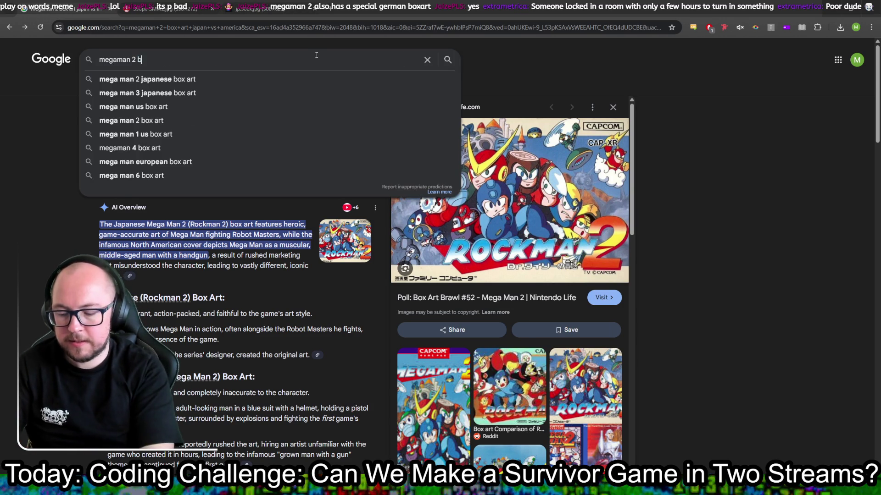
type("ox art")
key("Return")
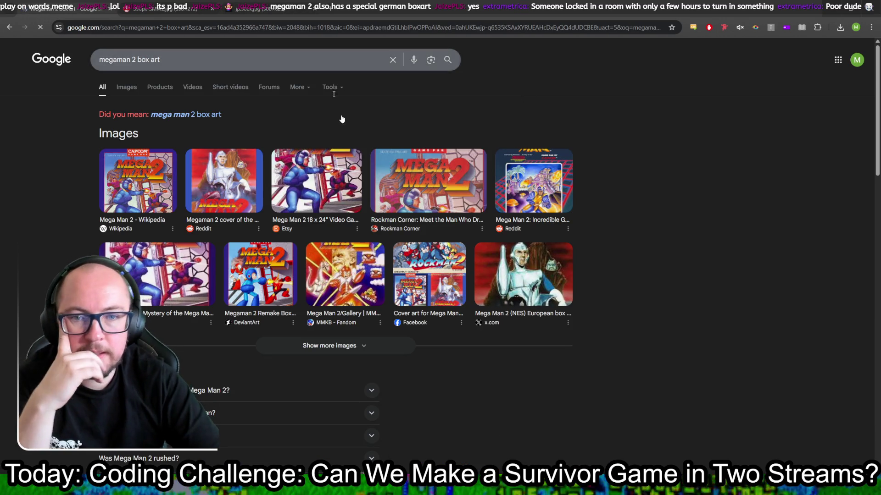
left_click(132, 188)
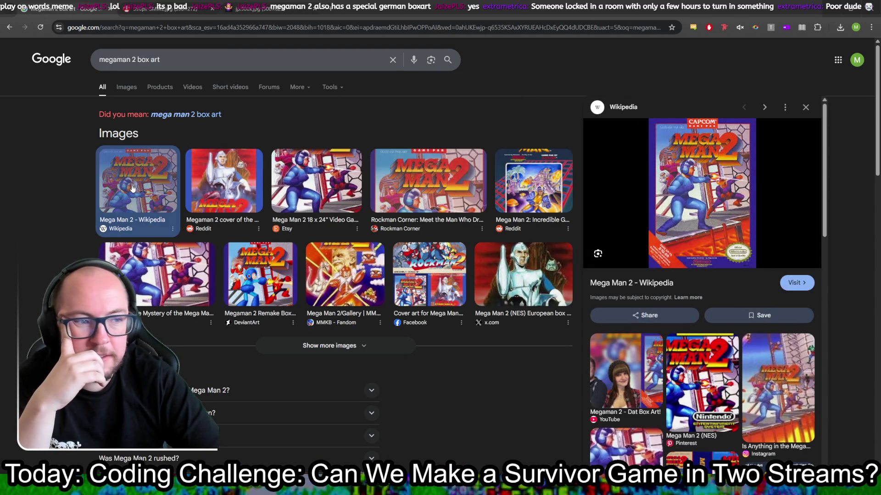
right_click(703, 171)
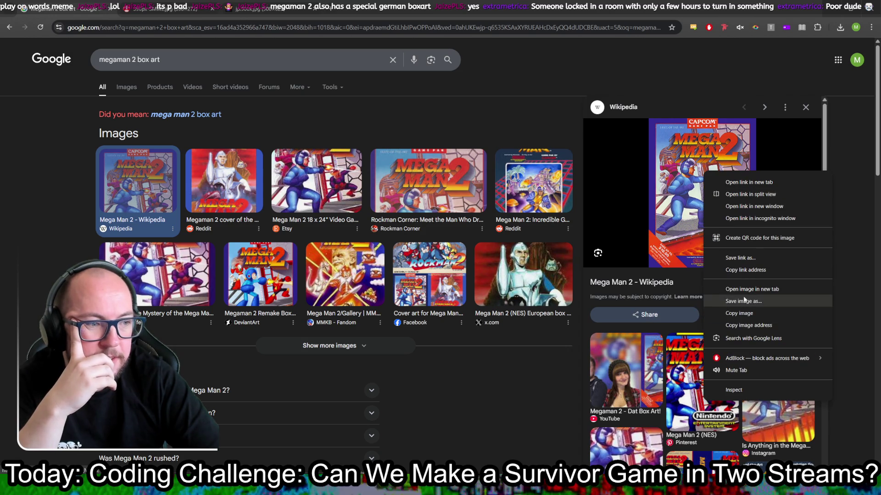
left_click(752, 289)
left_click(259, 8)
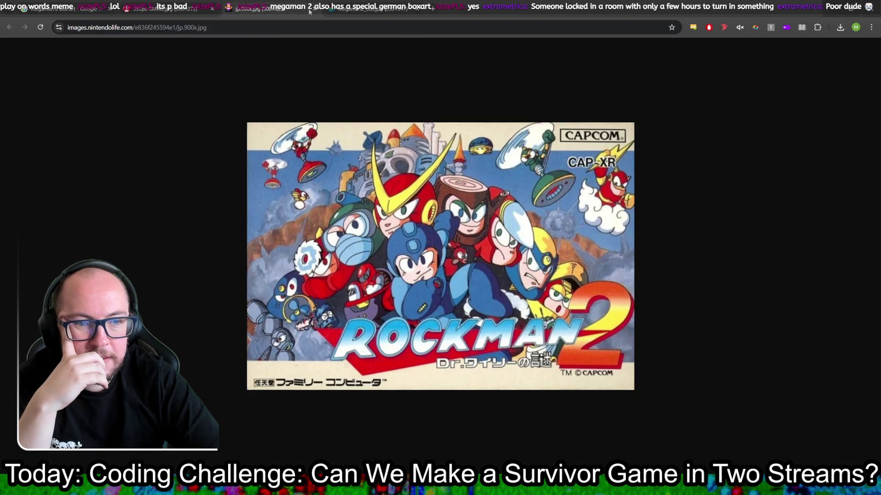
Step: View the US Mega Man 2 cover zoomed out to fit, then go back to the search results
left_click(348, 8)
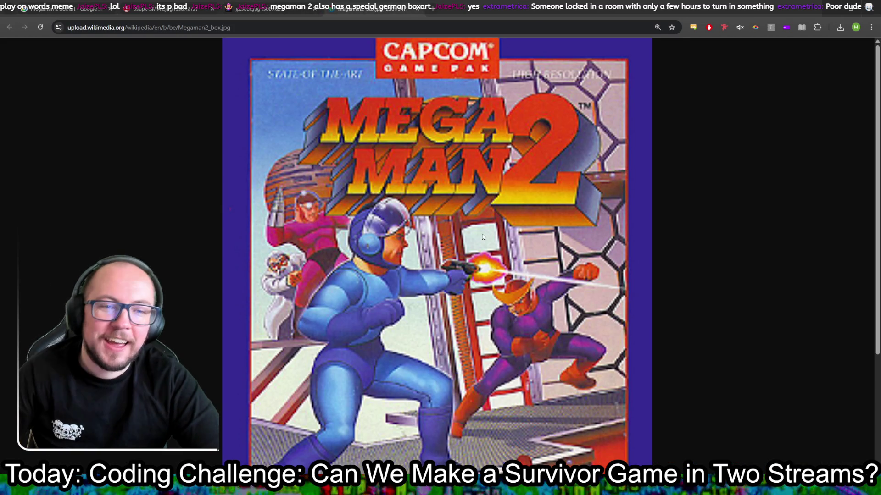
key("ctrl+minus")
key("ctrl+minus")
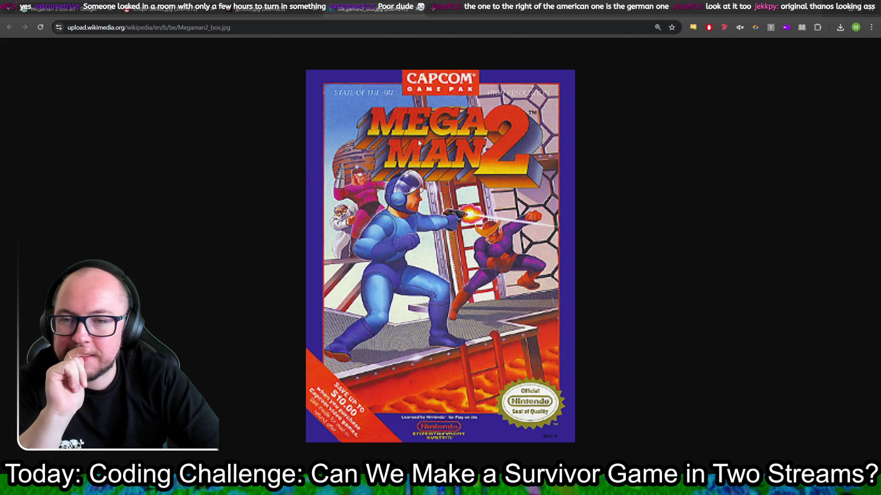
left_click(275, 8)
left_click(170, 9)
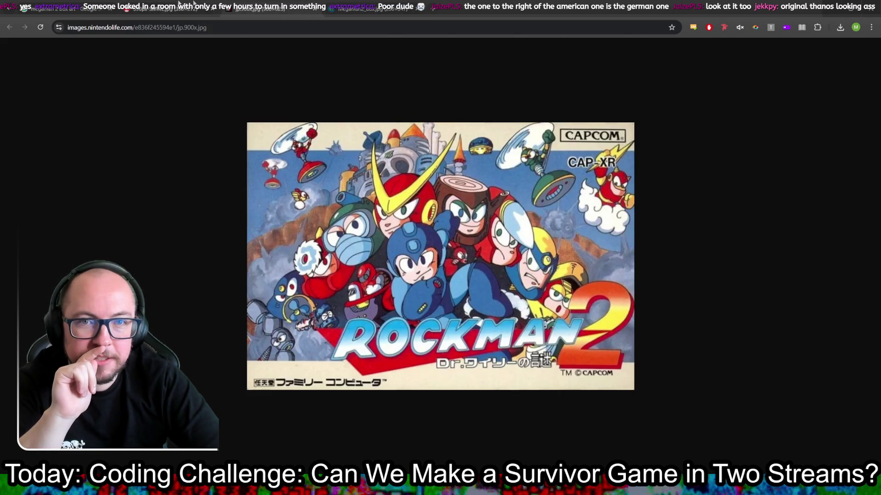
left_click(54, 5)
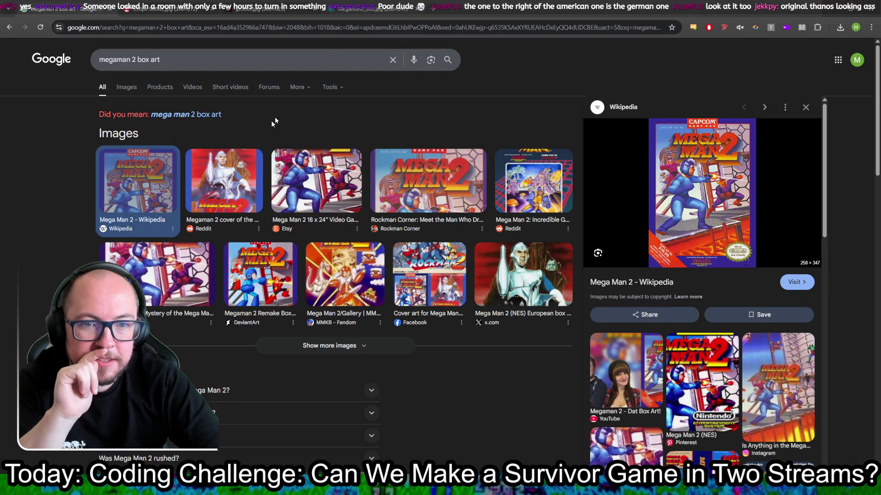
Step: Preview the PAL and MMKB Fandom covers, then open the German Mega Man 2 cover in its own tab
left_click(209, 183)
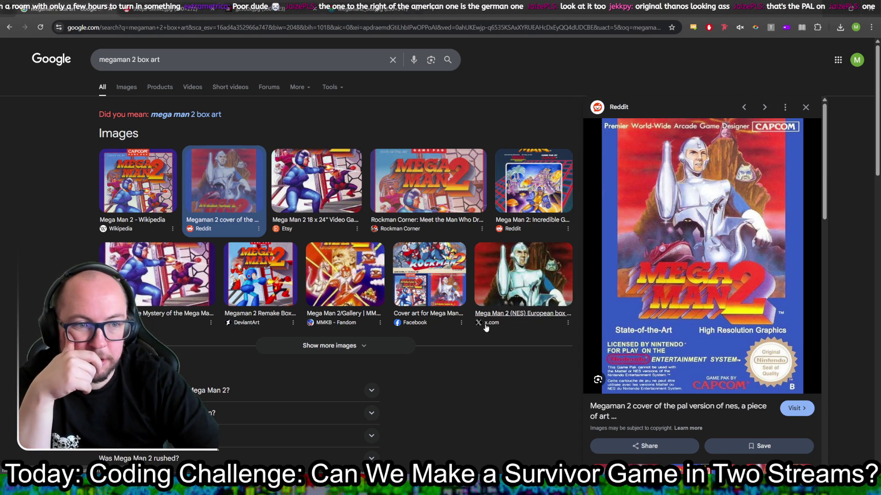
left_click(352, 307)
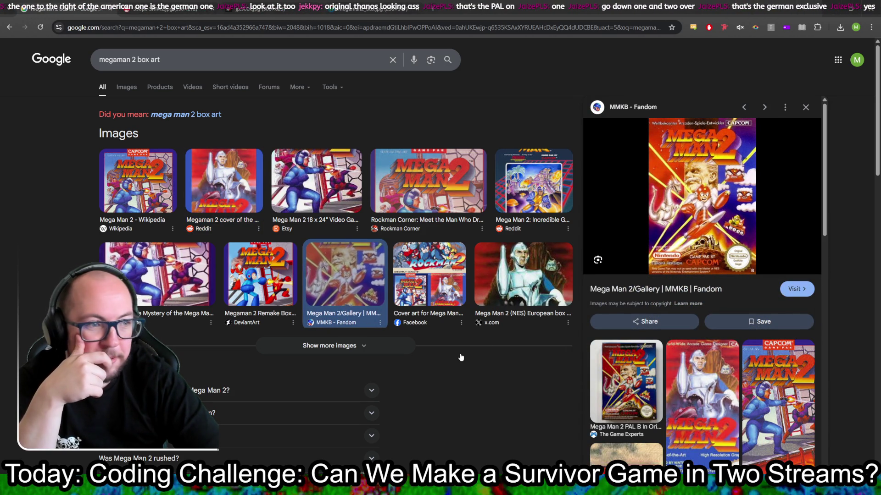
right_click(717, 174)
left_click(766, 295)
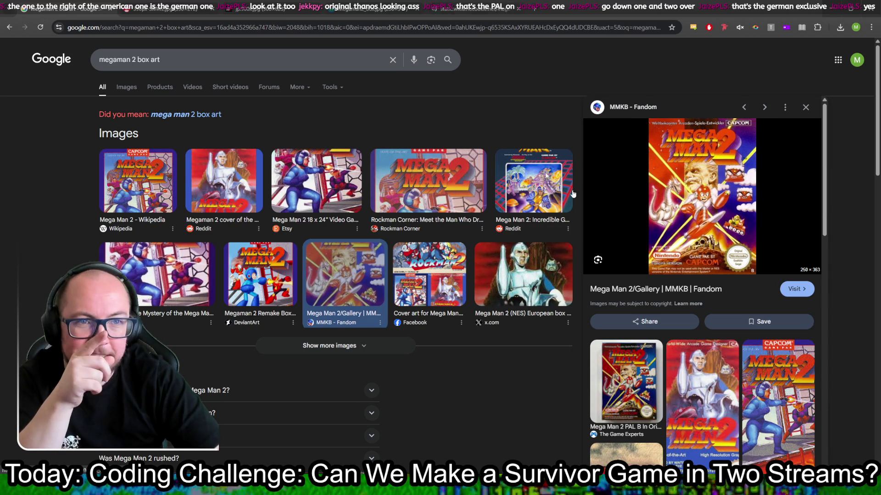
left_click(487, 4)
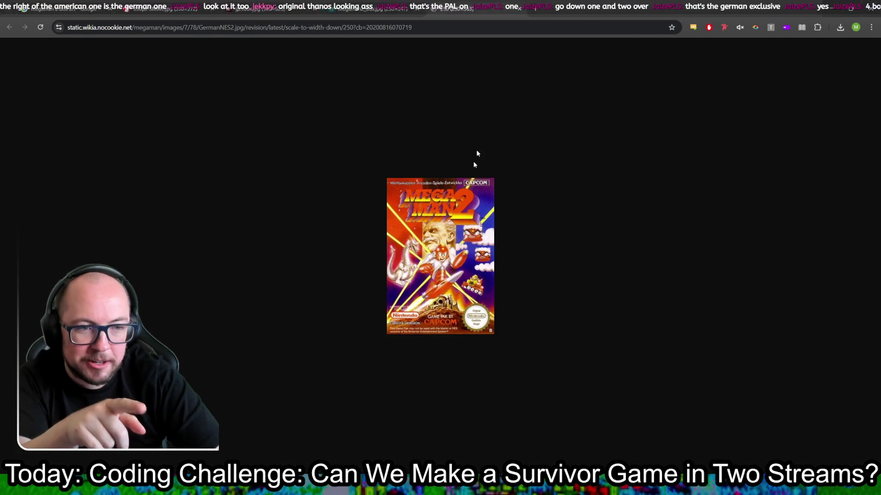
Step: Zoom the German Mega Man 2 cover to 250%, then return to the 'megaman 2 box art' results
scroll(468, 316, "up", 6, "ctrl")
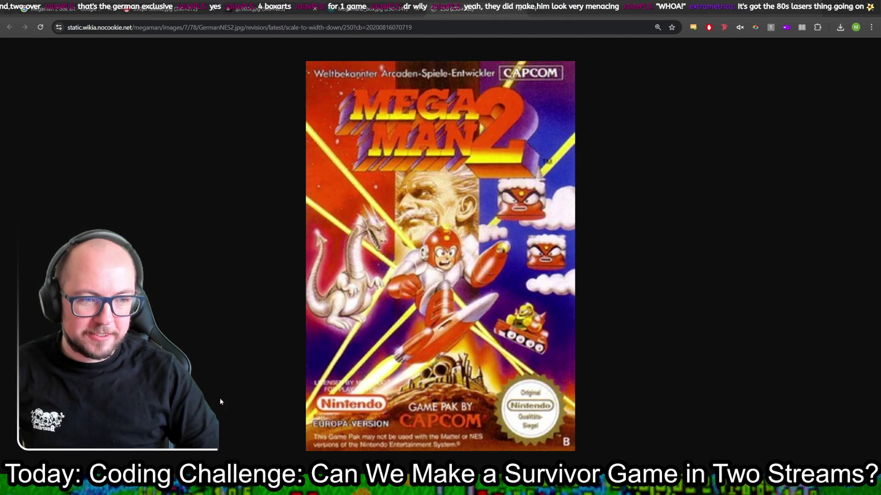
left_click(367, 8)
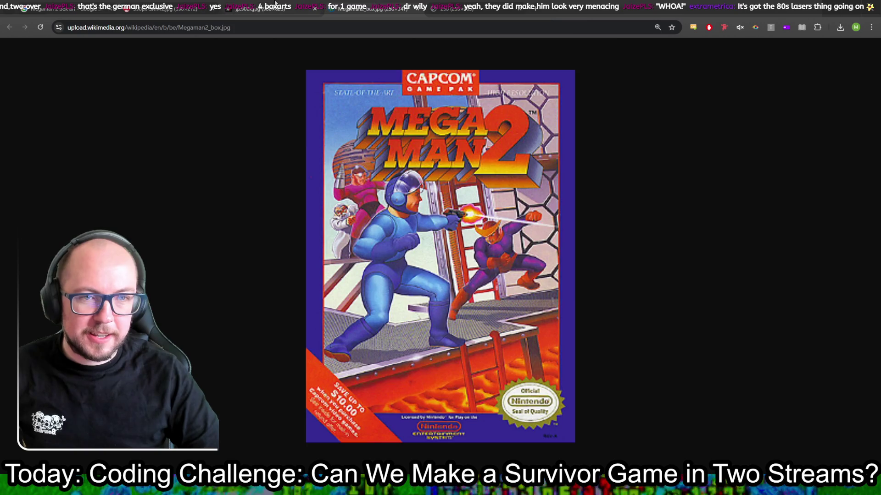
left_click(257, 9)
left_click(187, 5)
left_click(69, 8)
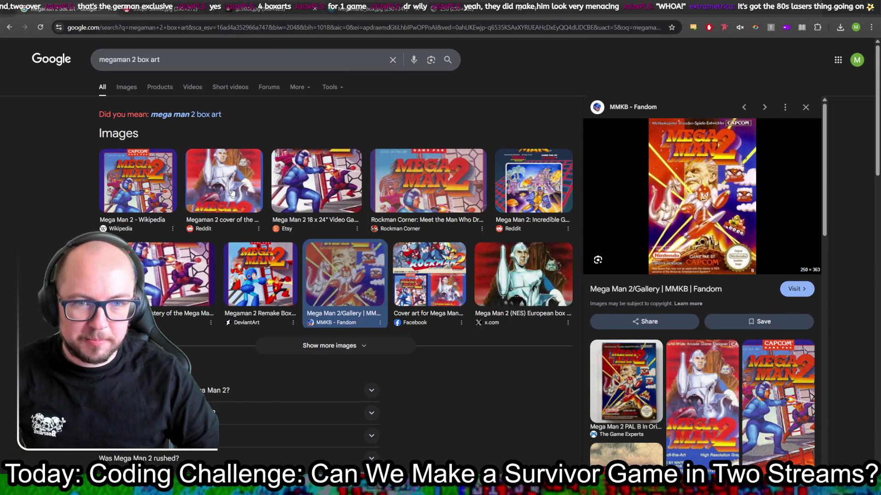
Step: Preview Reddit's PAL Mega Man 2 cover, then start a fresh blank tab
left_click(220, 179)
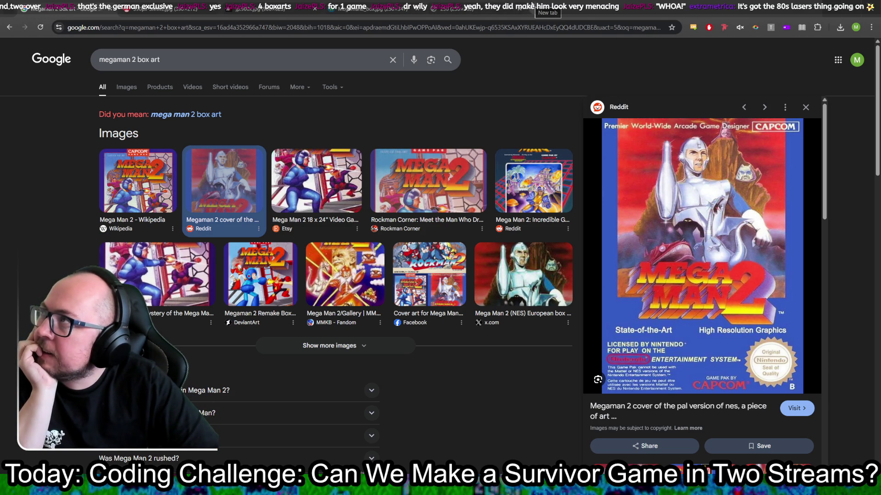
left_click(532, 5)
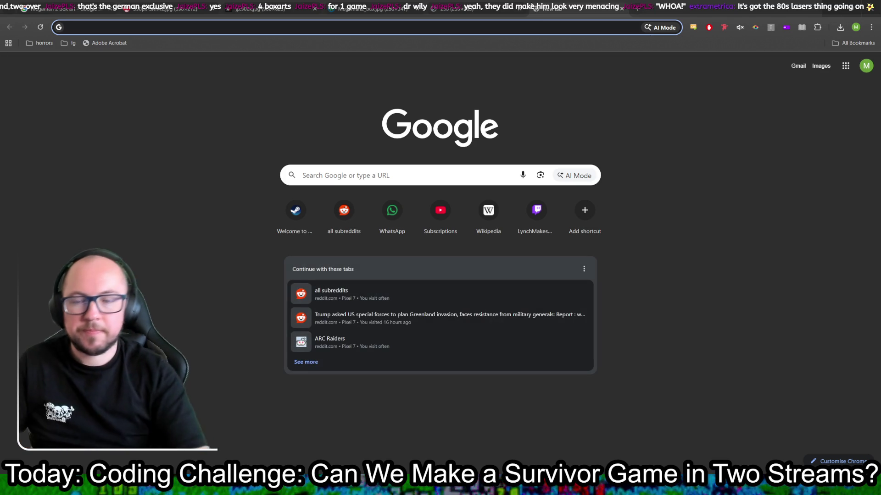
Step: Search 'orcarina of time box art' and preview the LaunchBox and Etsy Zelda covers
type("orcarni")
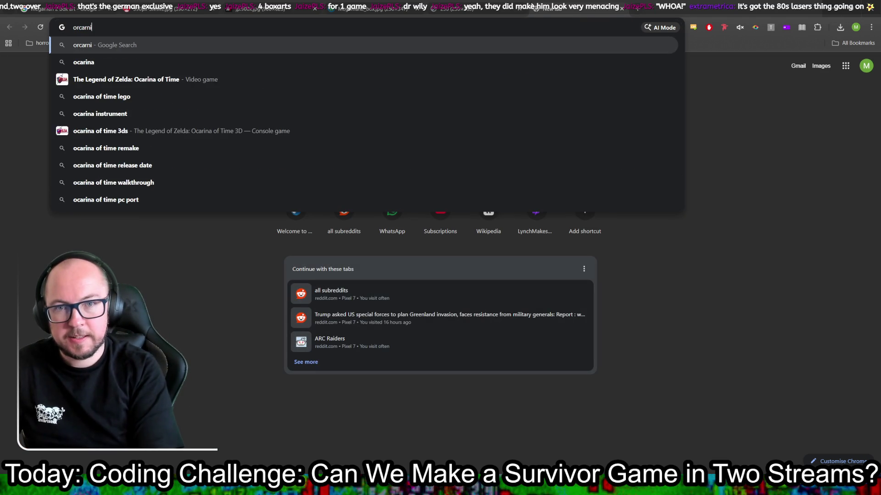
key("BackSpace")
key("BackSpace")
type("ina of tim")
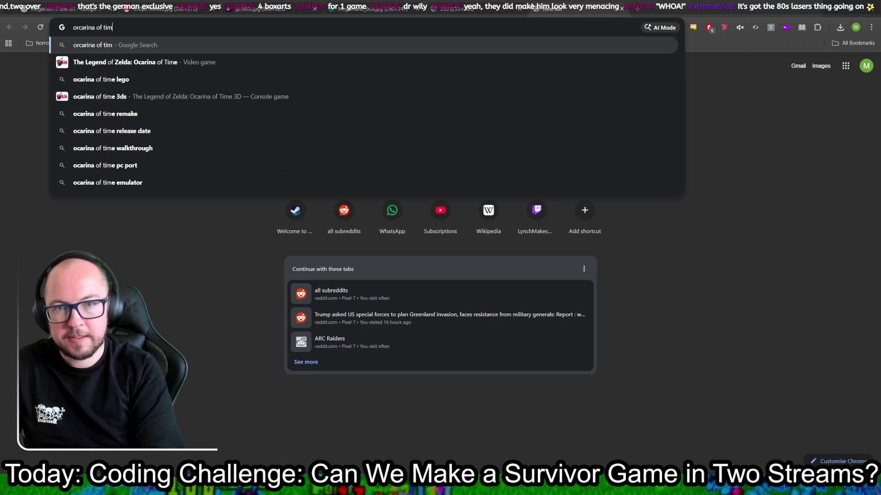
type("e box art")
key("Return")
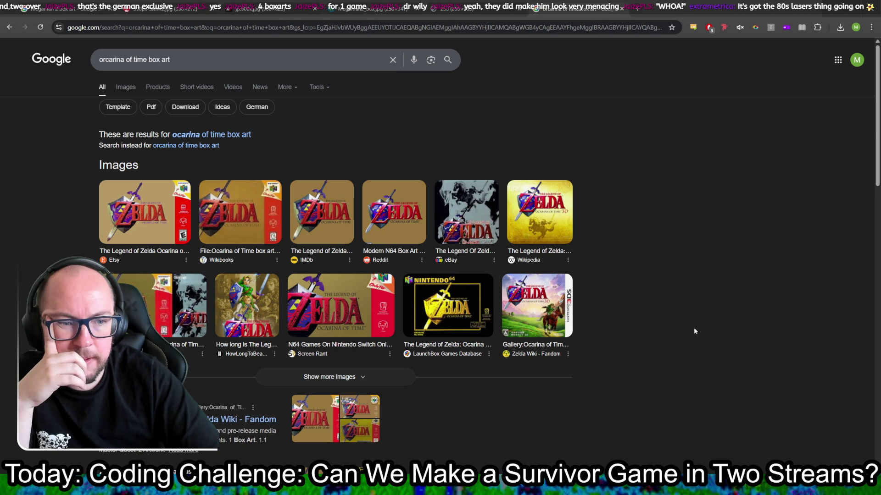
left_click(442, 292)
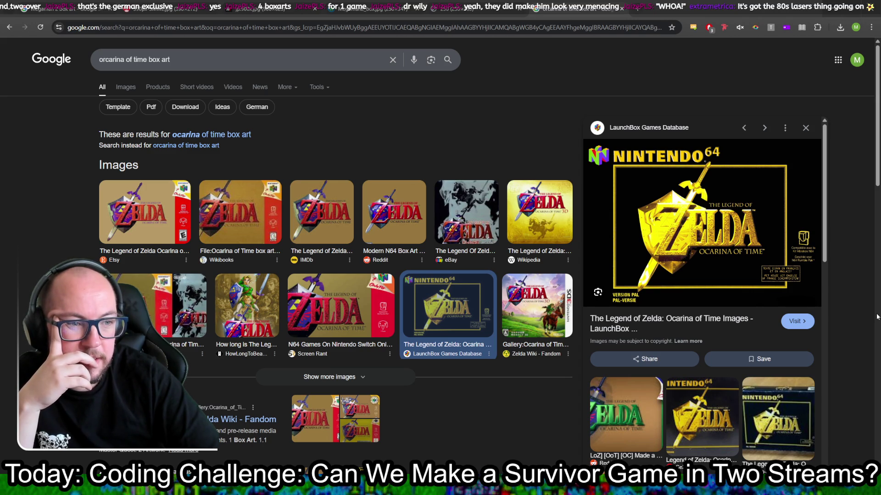
left_click(138, 206)
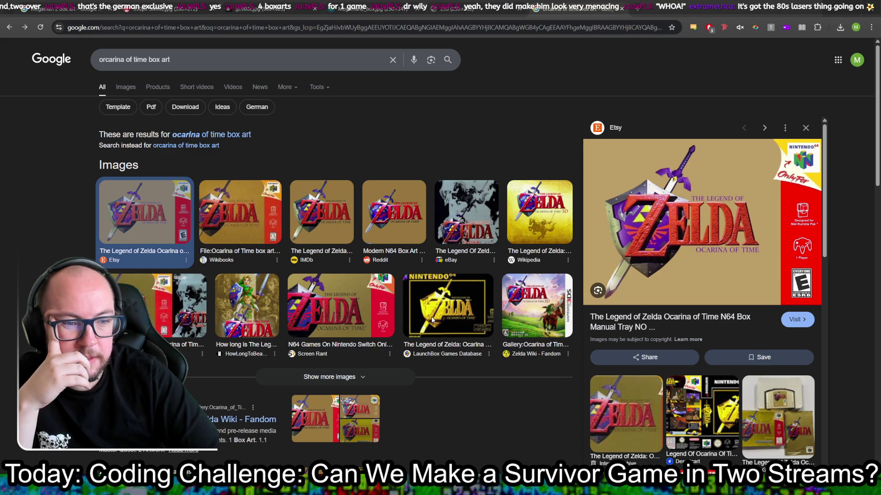
left_click(447, 305)
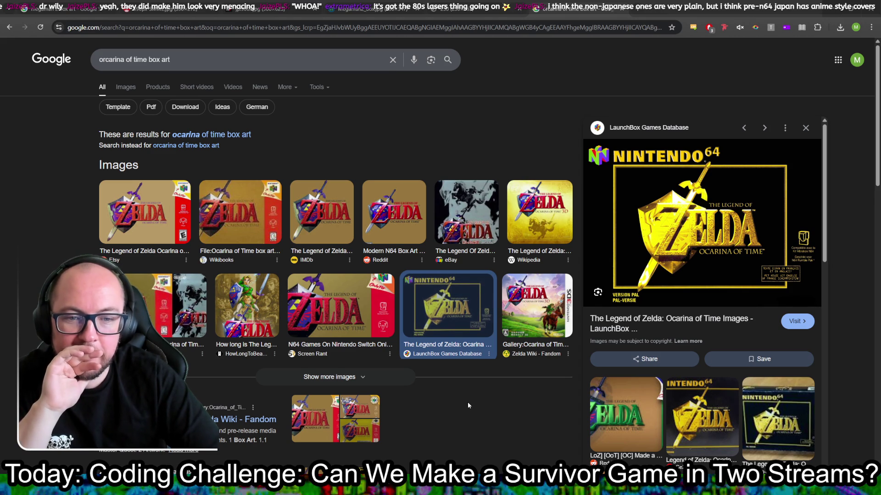
Step: Compare the HowLongToBeat cover with the LaunchBox cover, then start another new tab
scroll(468, 405, "down", 1)
key("Left")
key("Left")
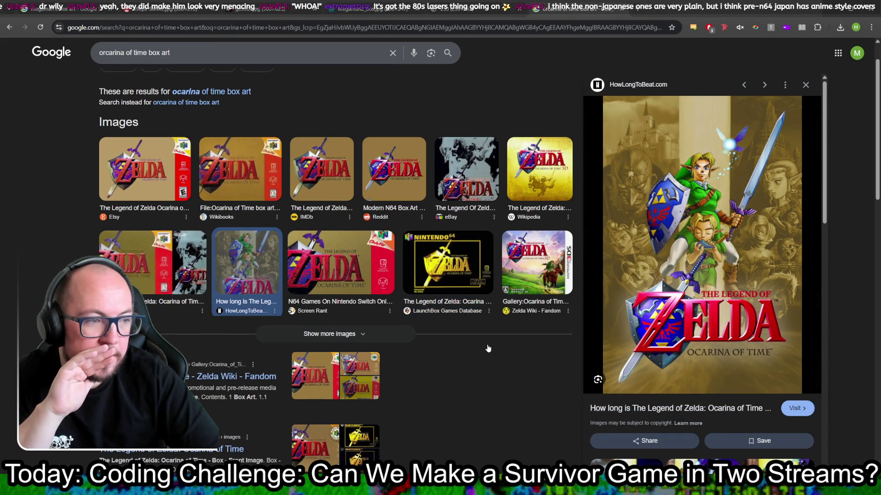
scroll(468, 353, "up", 1)
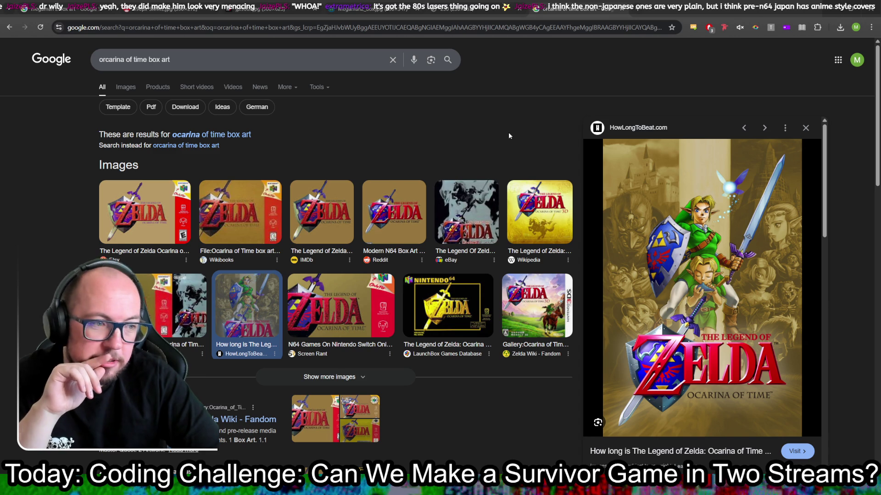
left_click(455, 292)
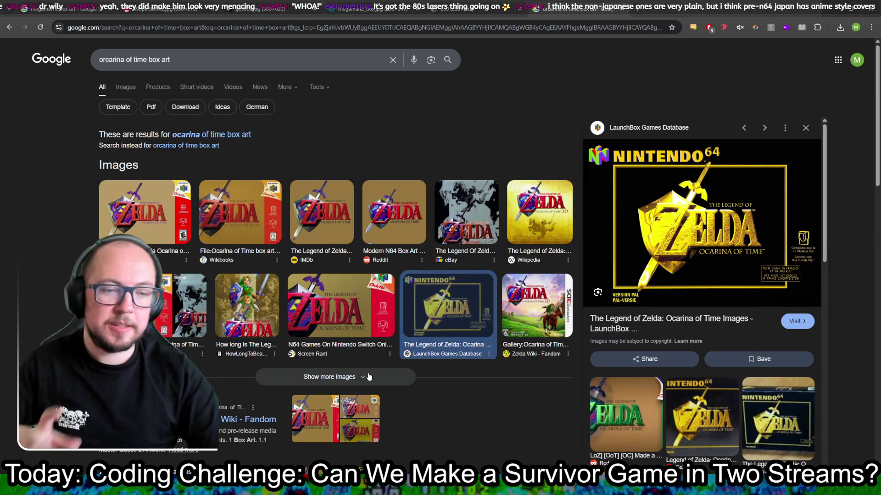
scroll(544, 336, "down", 2)
scroll(545, 335, "up", 2)
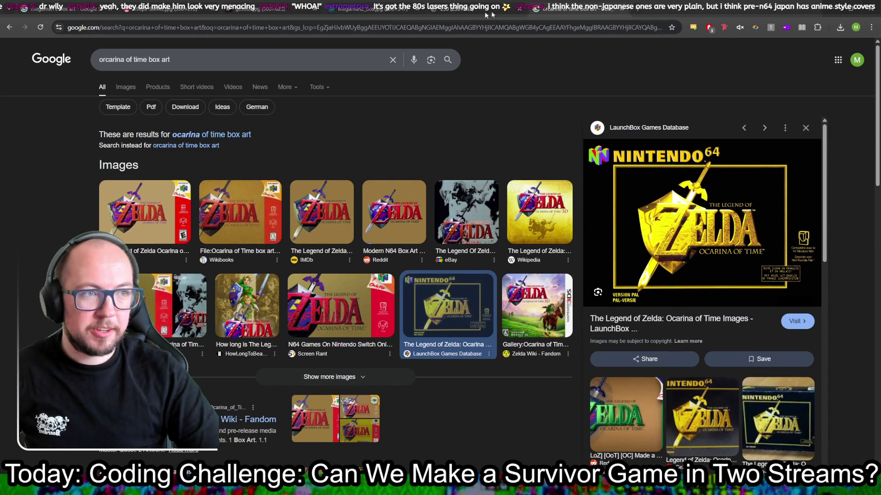
left_click(635, 4)
Step: Search Google for 'megaman 1', correcting the mistyped 'megaman 11' query
type("marg")
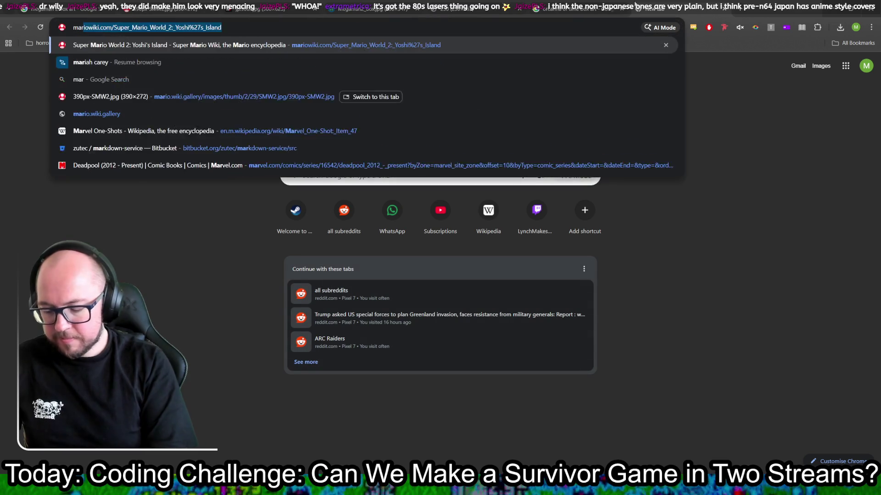
key("BackSpace")
key("BackSpace")
key("BackSpace")
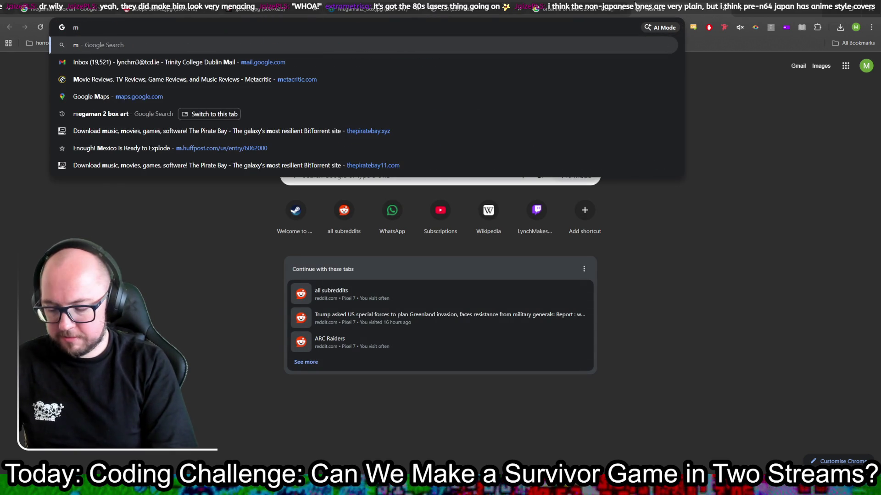
type("egaman")
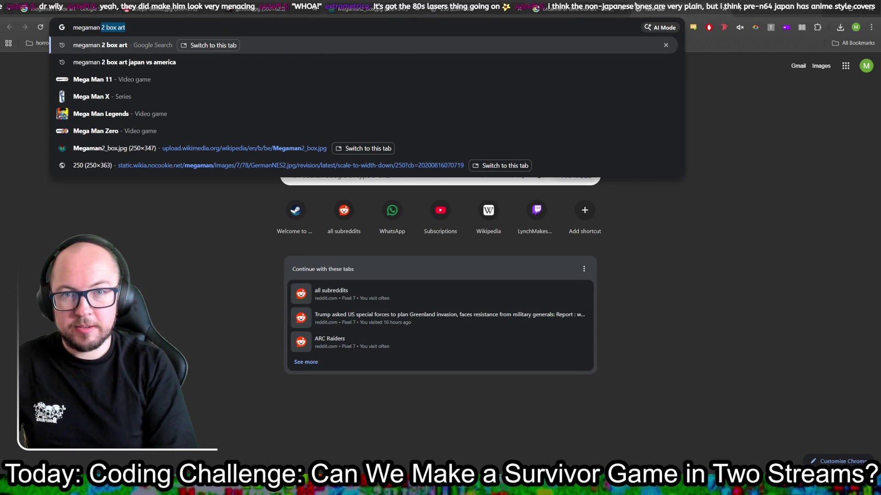
type(" 11")
key("Return")
left_click(330, 59)
key("BackSpace")
key("Return")
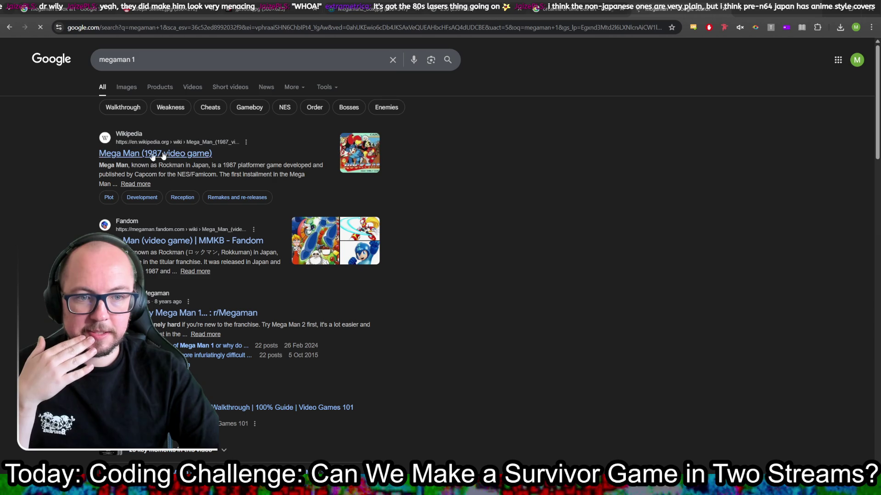
Step: Preview the Wikipedia Mega Man gameplay screenshot in image results, then return to xp_counter.gd in Godot
left_click(120, 88)
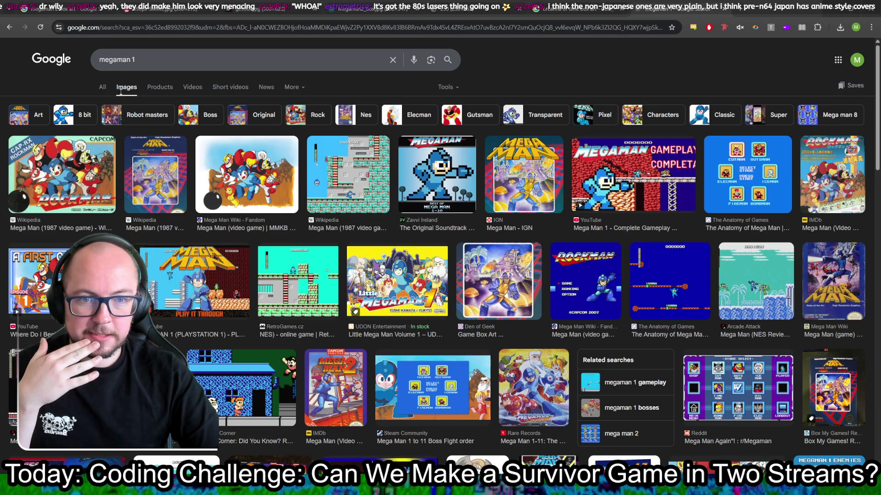
left_click(372, 176)
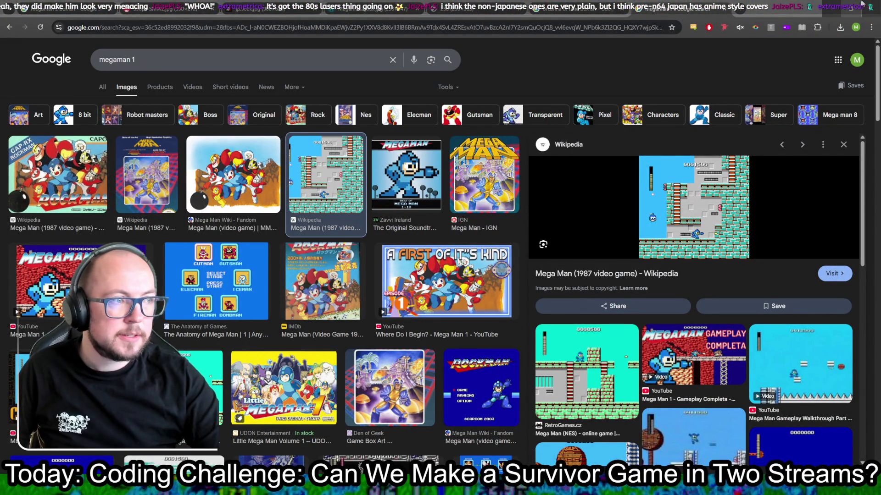
key("alt+Tab")
left_click(423, 263)
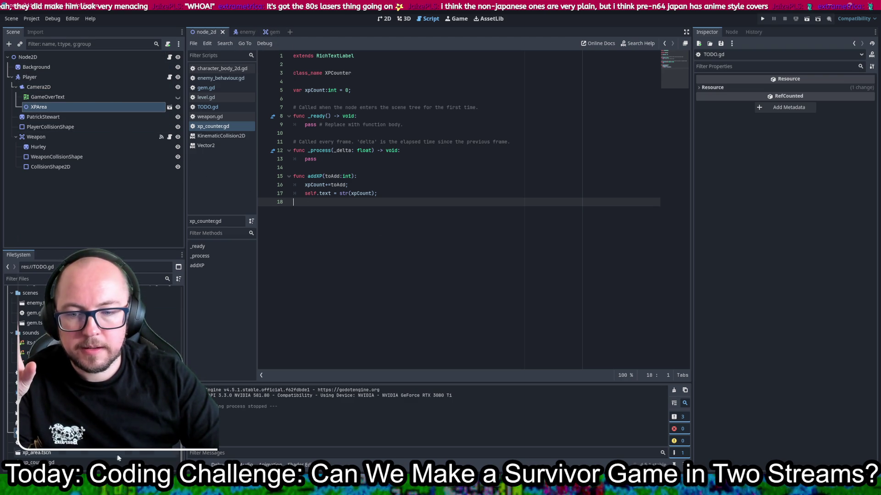
Step: Move xp_area.tscn into the scenes folder and bring up the res:// root's context menu
left_click_drag(33, 457, 28, 311)
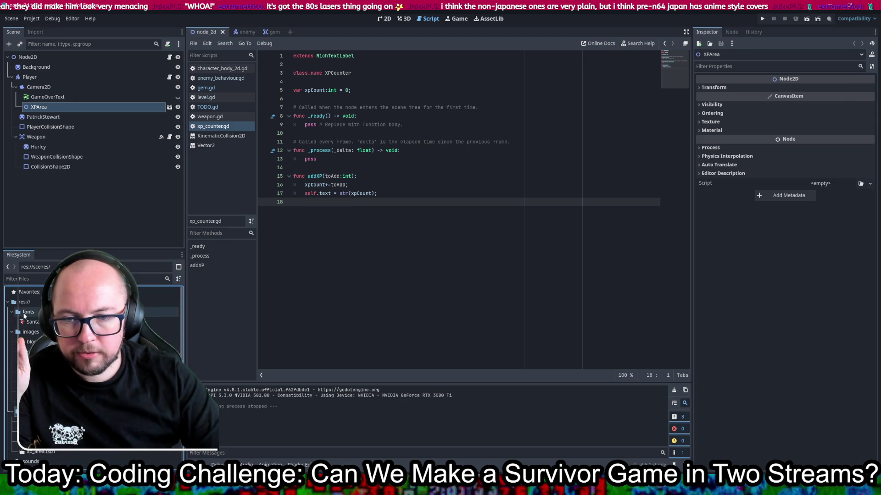
right_click(23, 302)
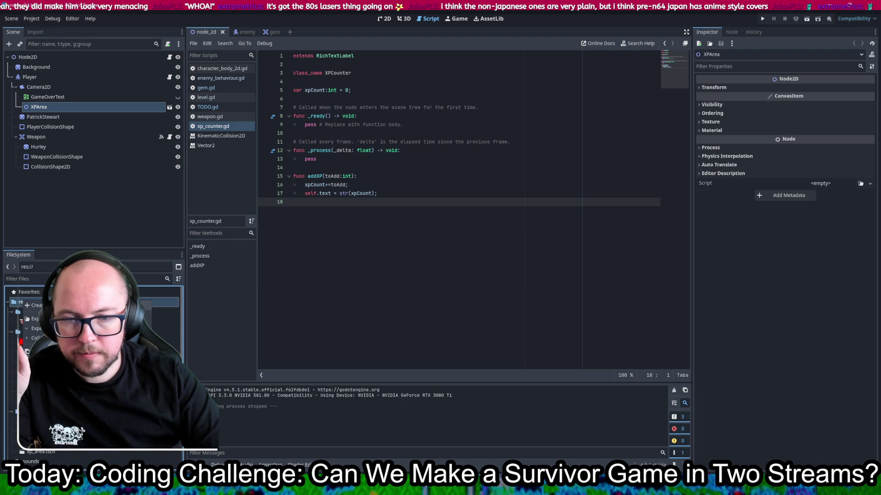
type("scripts")
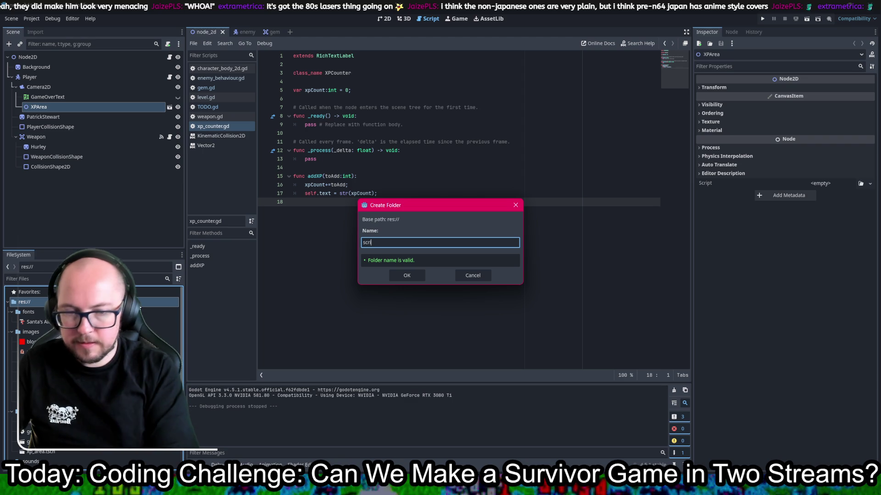
key("Return")
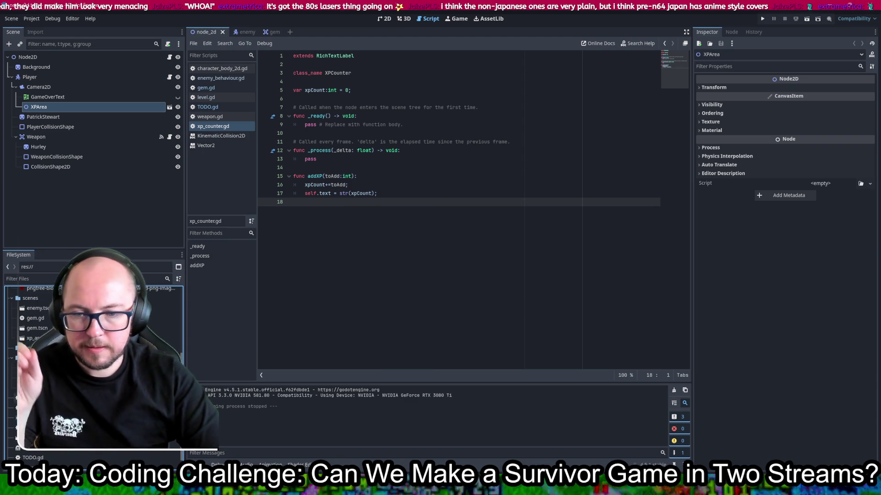
mouse_move(45, 319)
left_mouse_down()
mouse_move(55, 334)
mouse_move(27, 348)
left_mouse_up()
left_click(27, 338)
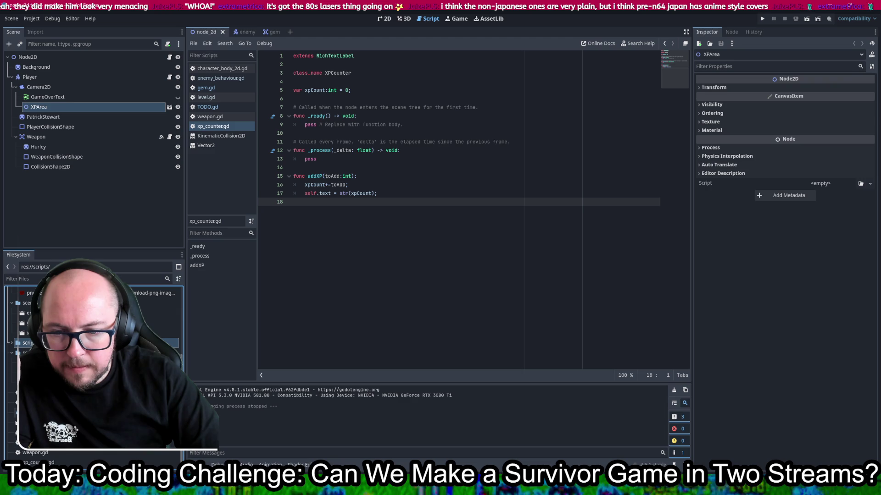
left_click_drag(32, 412, 28, 349)
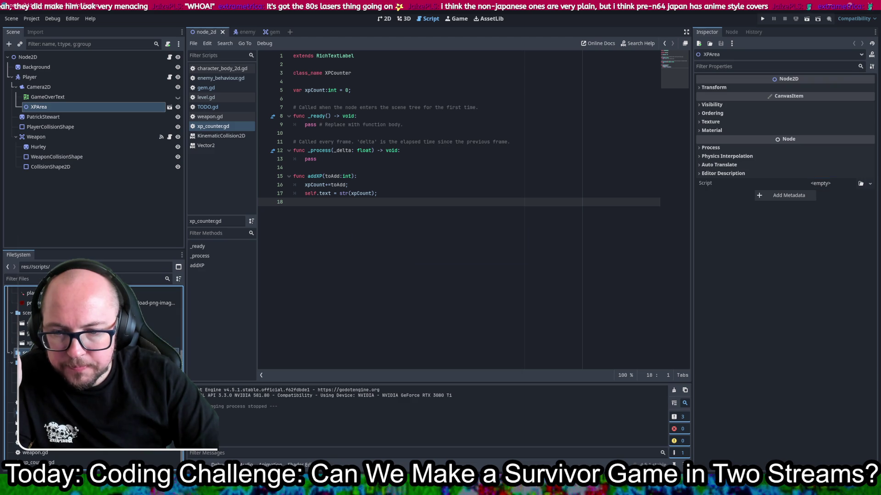
left_click_drag(32, 404, 27, 352)
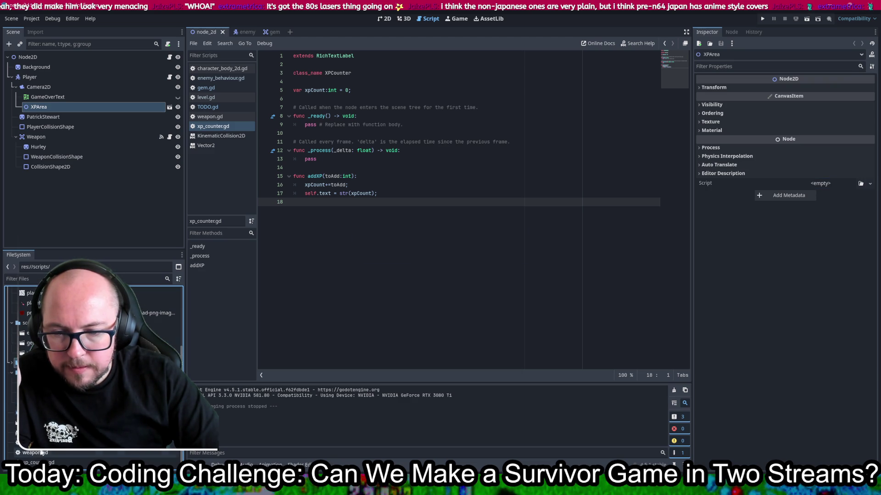
left_click_drag(36, 453, 30, 380)
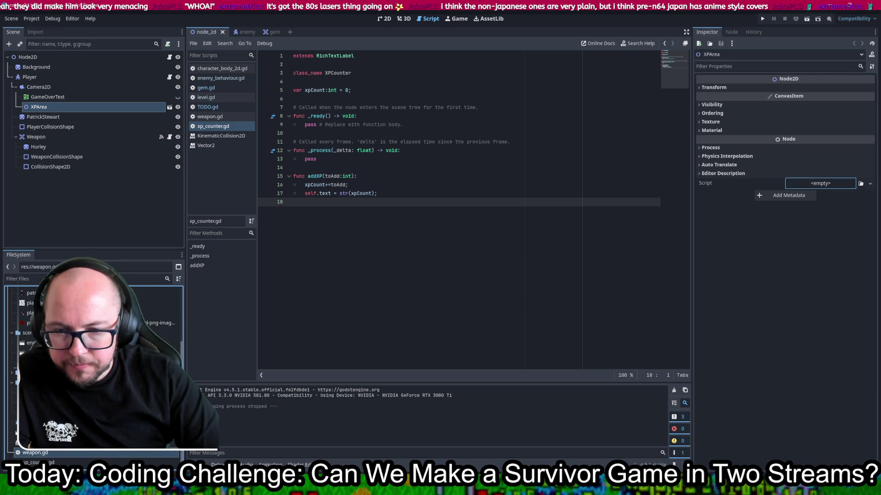
left_click(32, 462)
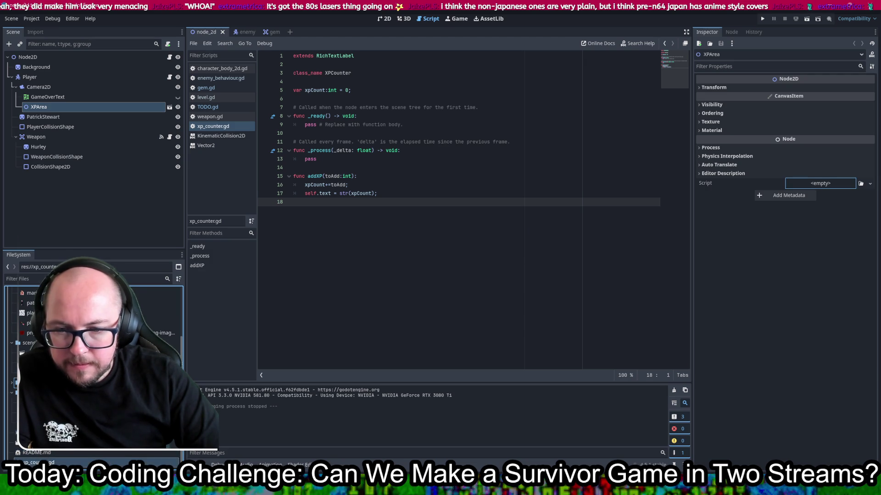
left_click_drag(33, 462, 28, 383)
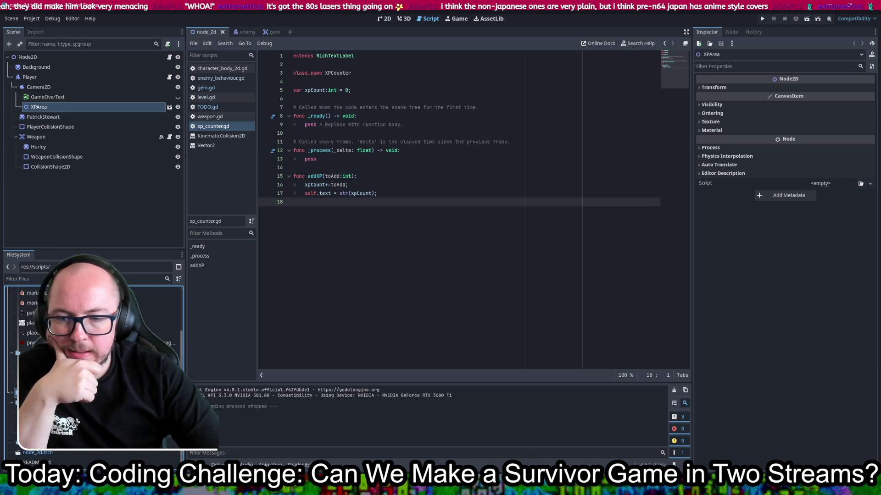
left_click(37, 453)
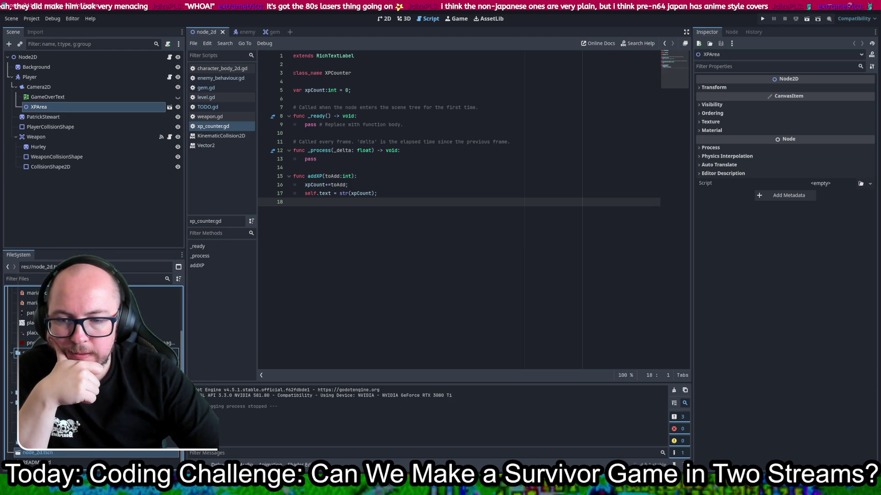
left_click(27, 352)
double_click(36, 393)
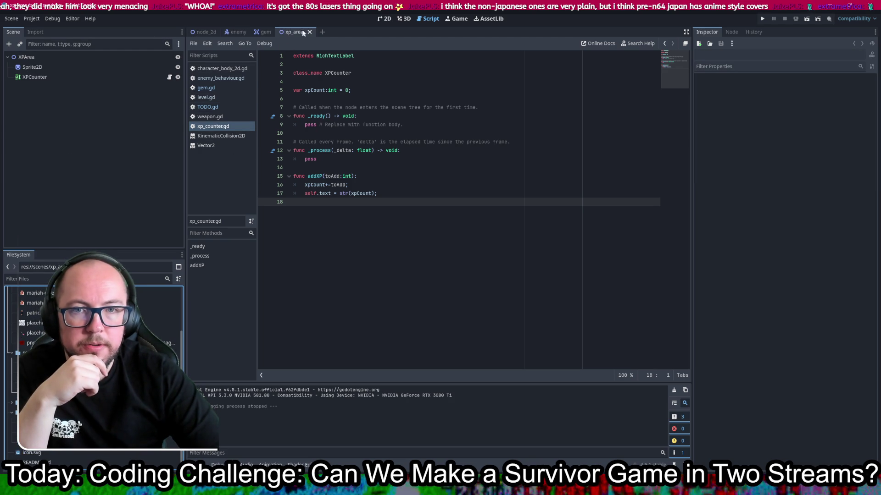
Step: Zoom in on the XPArea scene's gem sprite and its 0 counter on the 2D canvas
left_click(384, 18)
left_click(427, 20)
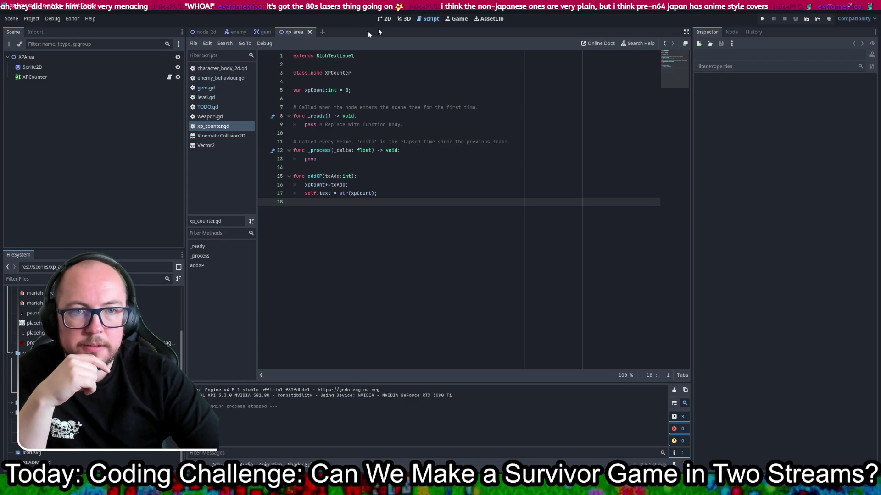
left_click(170, 77)
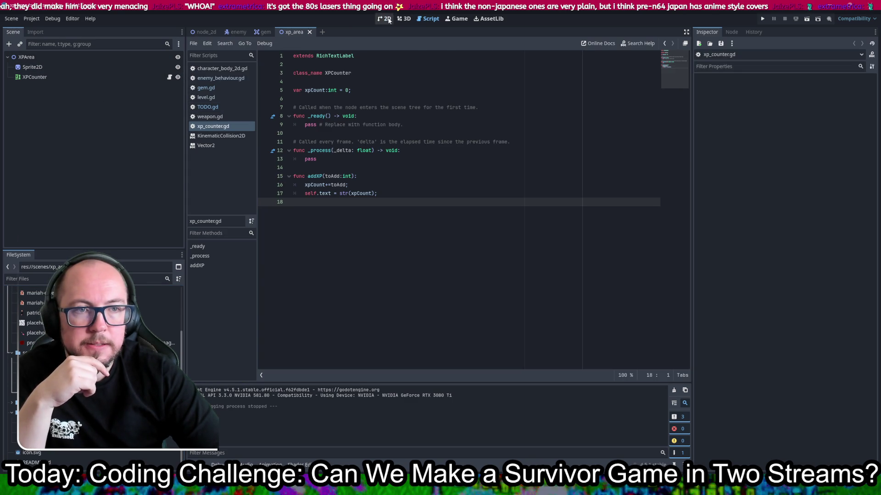
left_click(384, 19)
scroll(518, 147, "up", 12)
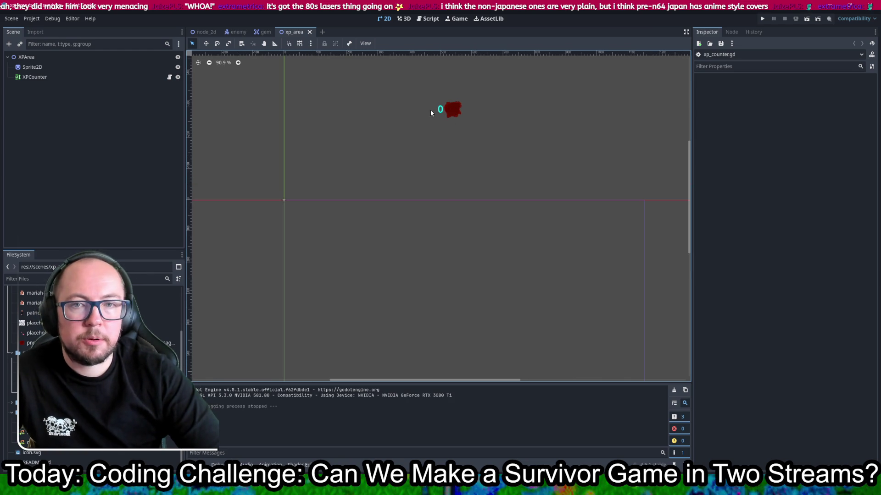
key("ctrl+Tab")
Step: Move XPArea in the level to position (-576, -324) using the move tool
key("w")
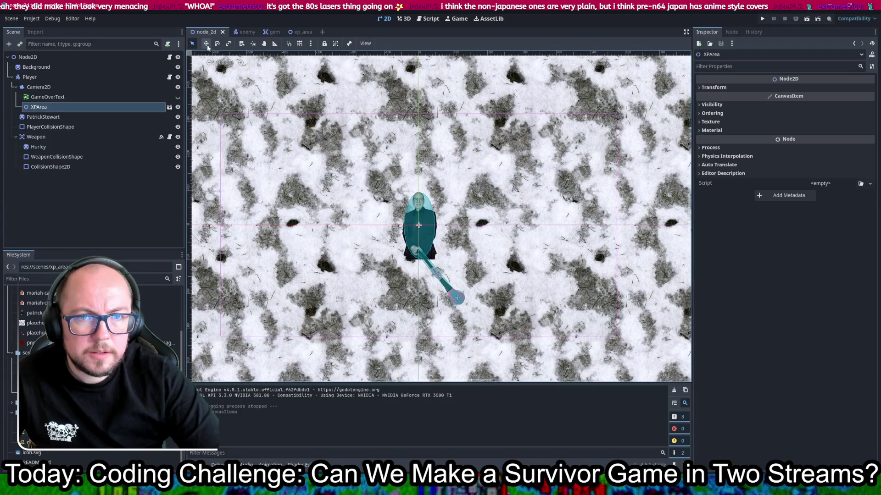
left_click_drag(417, 225, 221, 115)
scroll(221, 115, "up", 10)
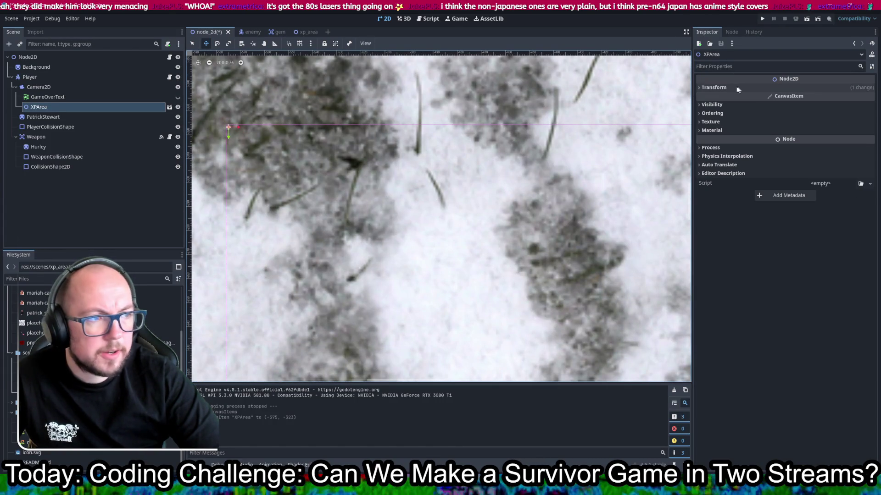
left_click(734, 89)
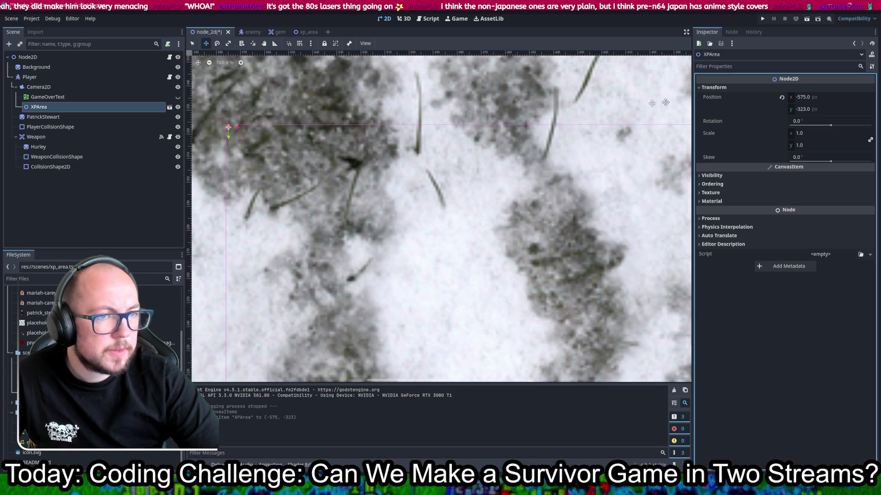
scroll(211, 118, "up", 5)
scroll(247, 134, "up", 6)
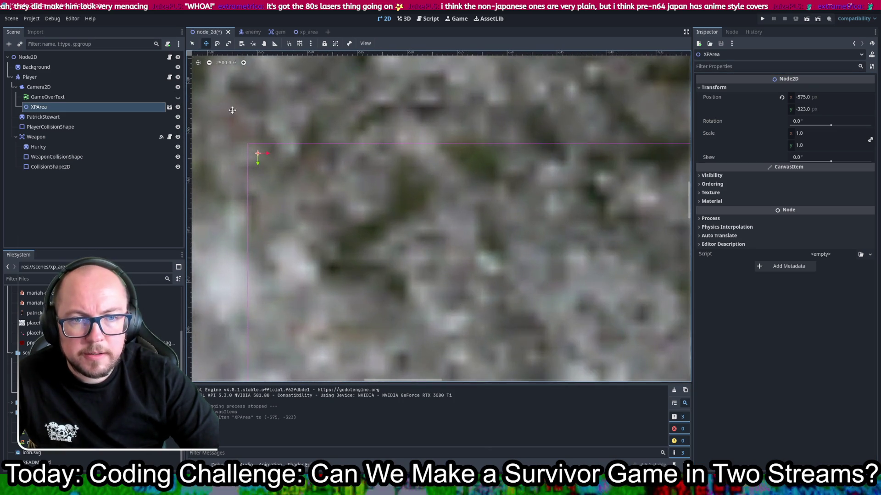
mouse_move(274, 153)
left_mouse_down()
mouse_move(256, 150)
mouse_move(255, 136)
left_mouse_up()
Step: Save the level scene and go back to the xp_area scene
key("ctrl+s")
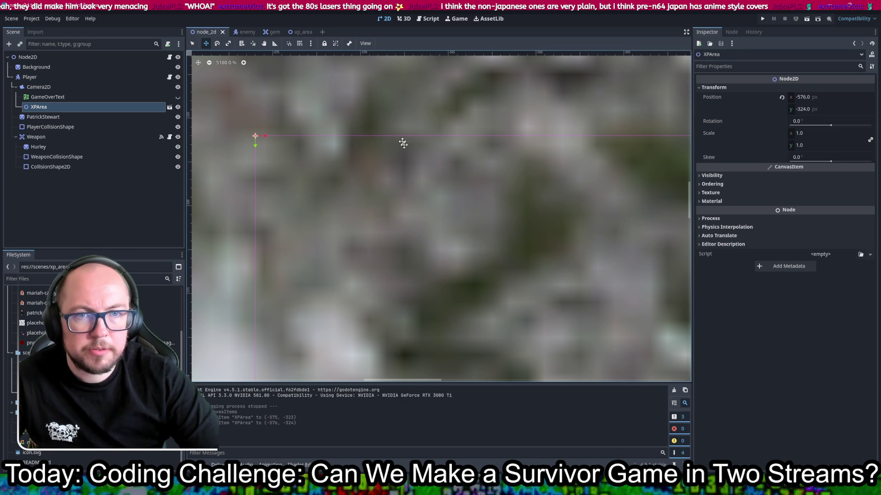
scroll(442, 208, "down", 2)
scroll(511, 247, "down", 7)
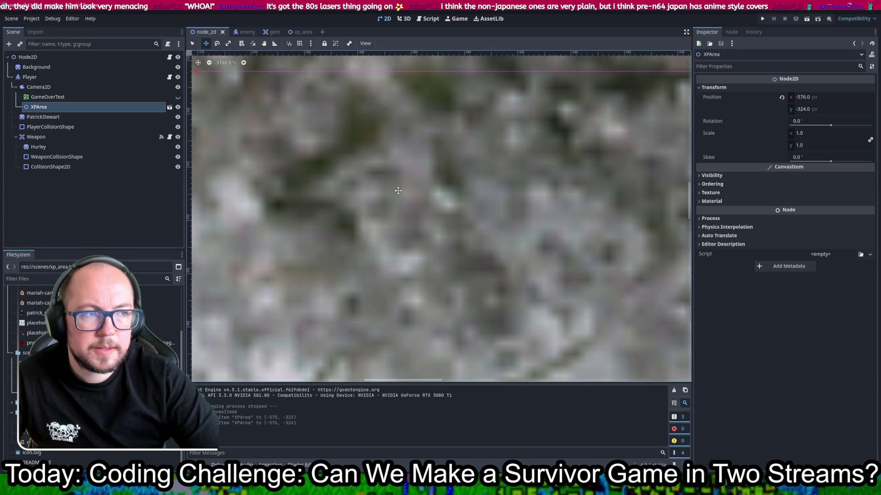
scroll(463, 236, "down", 1)
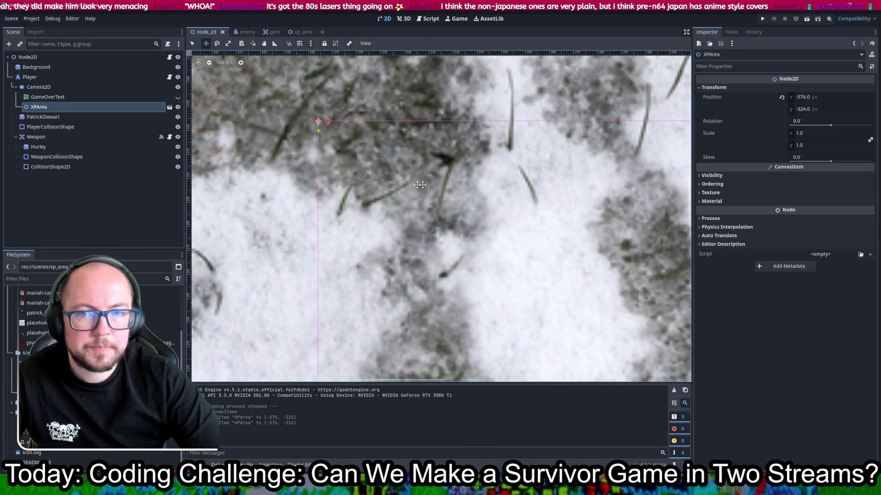
left_click(301, 34)
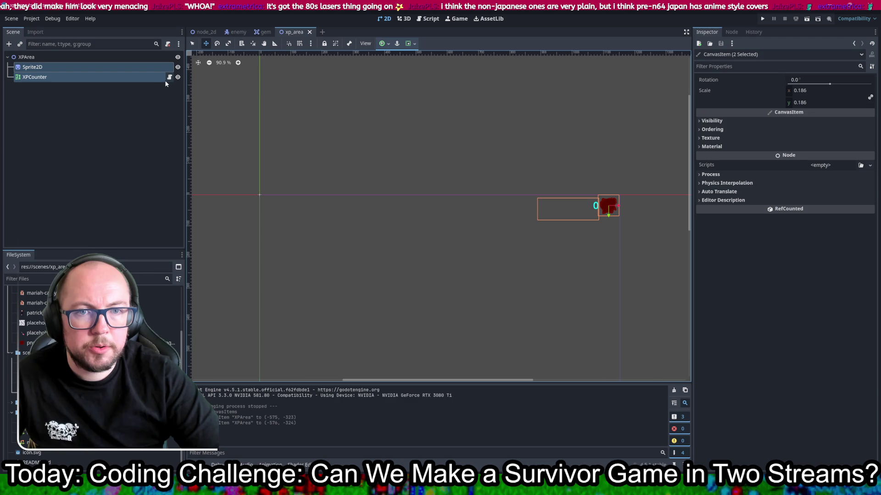
Step: Attach xp_counter.gd to the XPArea root node's Script property
left_click(146, 60)
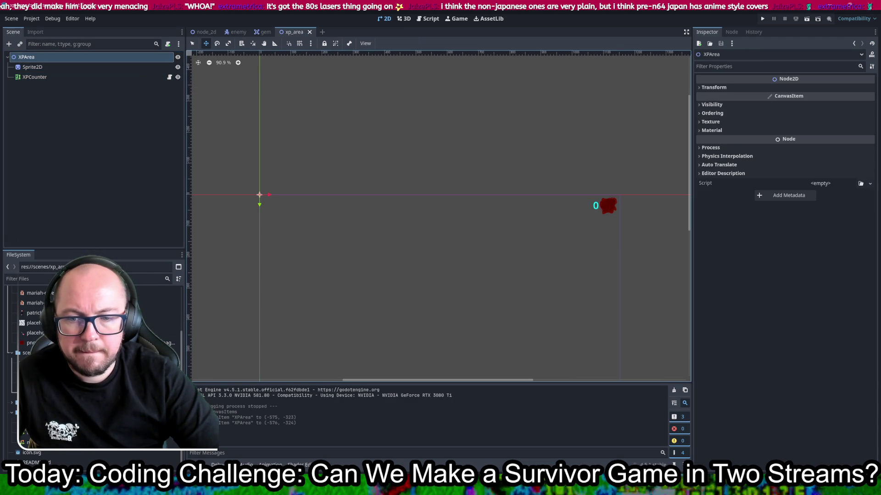
scroll(92, 367, "down", 2)
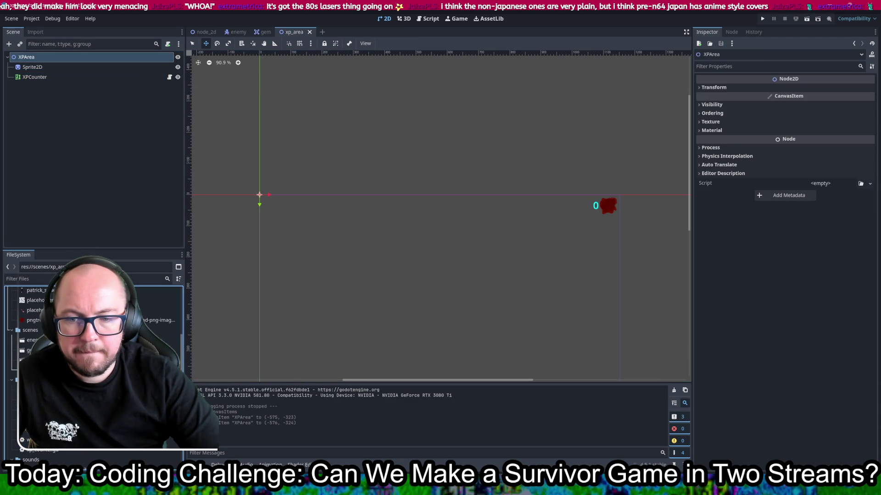
mouse_move(54, 451)
left_mouse_down()
mouse_move(777, 227)
mouse_move(825, 183)
left_mouse_up()
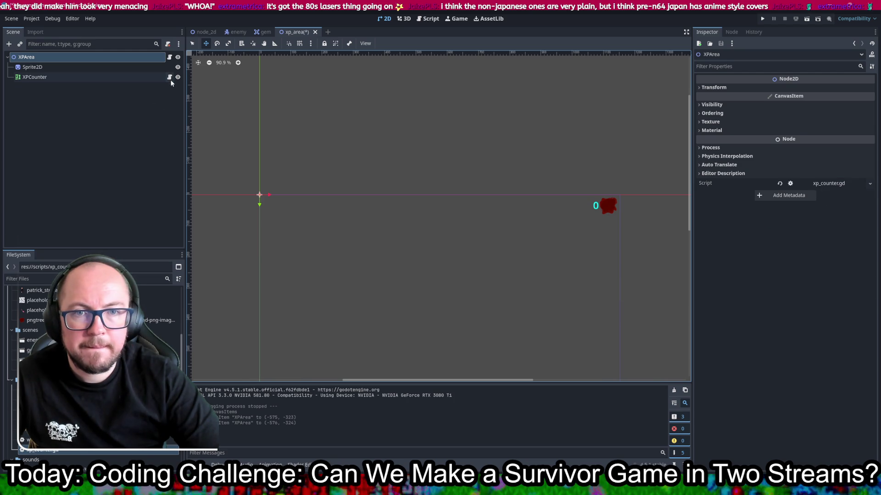
Step: Clear the script from the XPCounter label, save the XPArea scene, and reopen node_2d
left_click(140, 78)
scroll(835, 152, "down", 10)
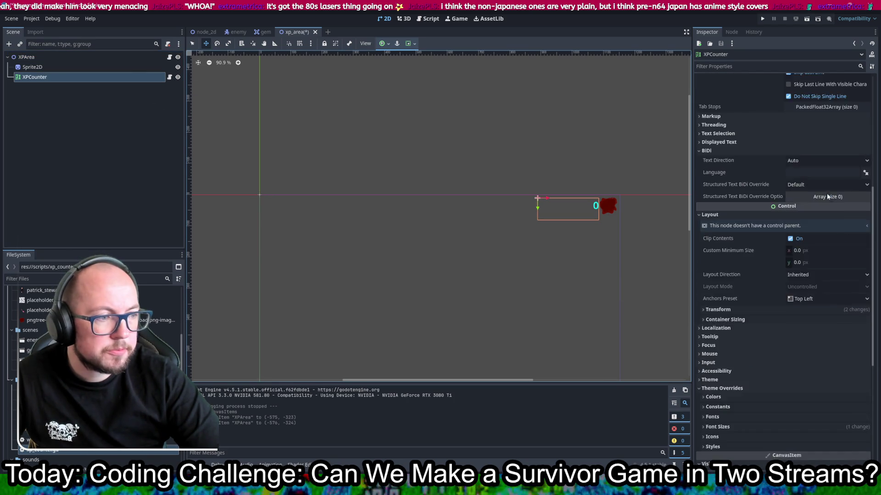
scroll(834, 333, "down", 2)
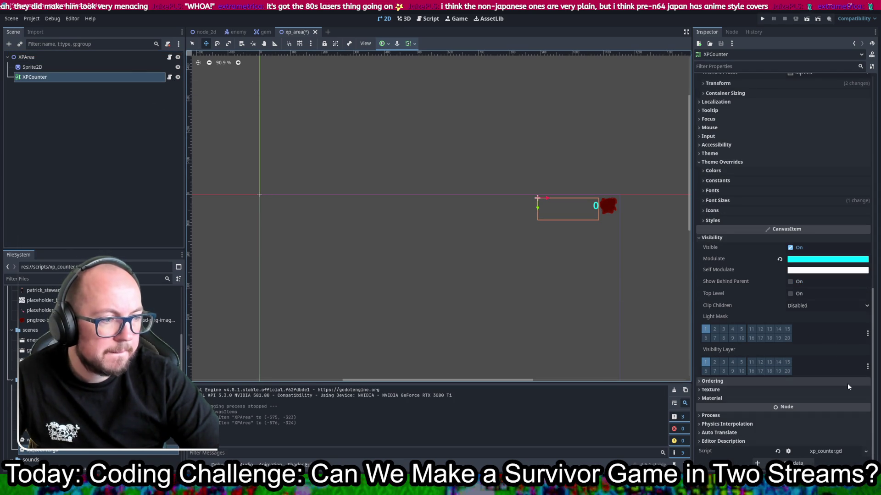
scroll(822, 395, "up", 10)
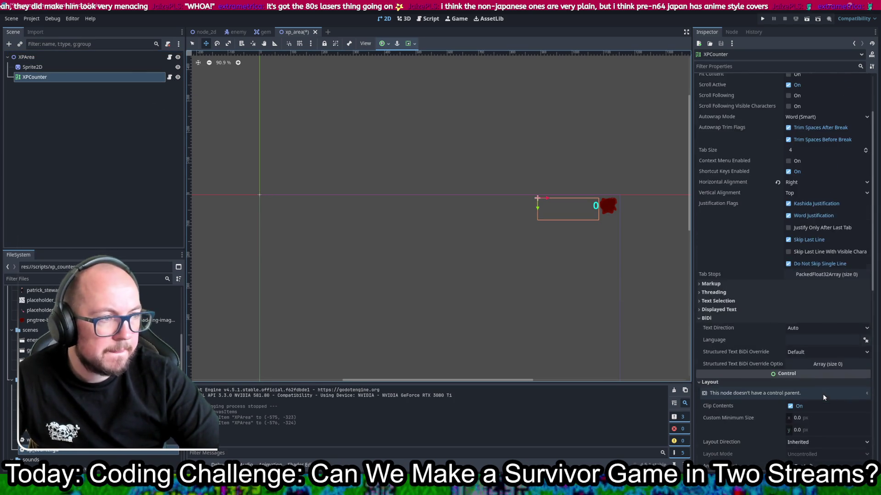
scroll(824, 395, "down", 10)
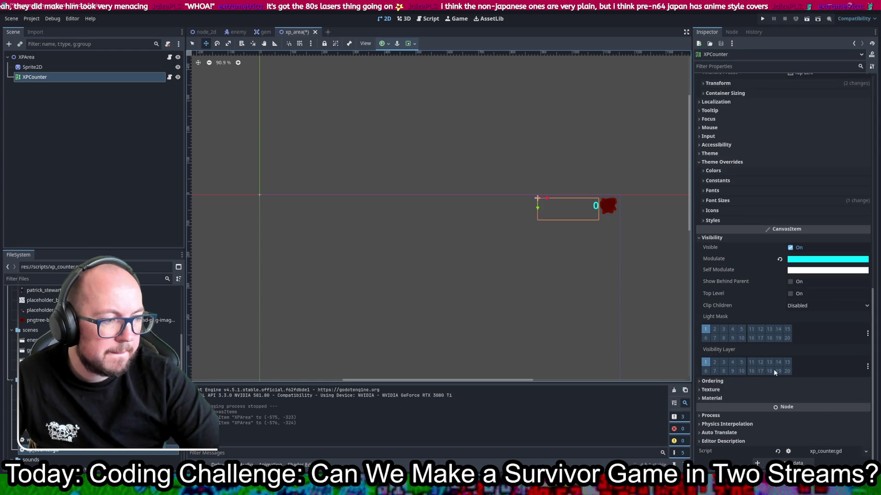
key("ctrl+s")
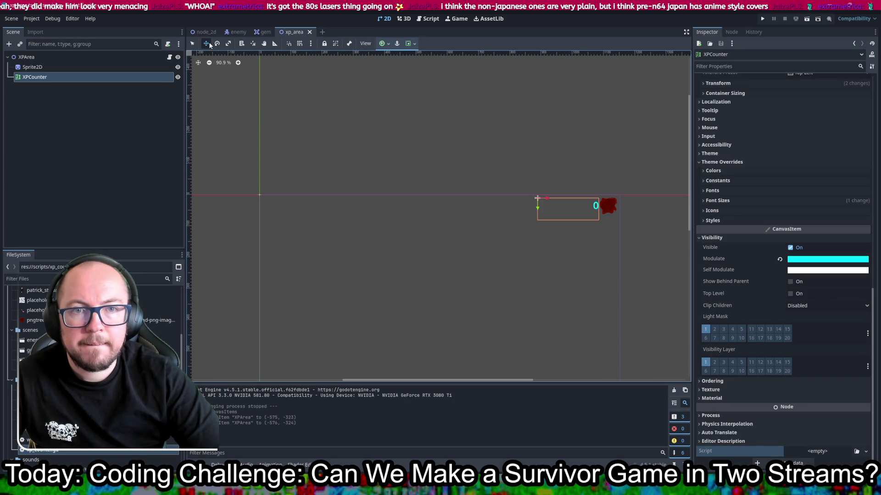
left_click(206, 32)
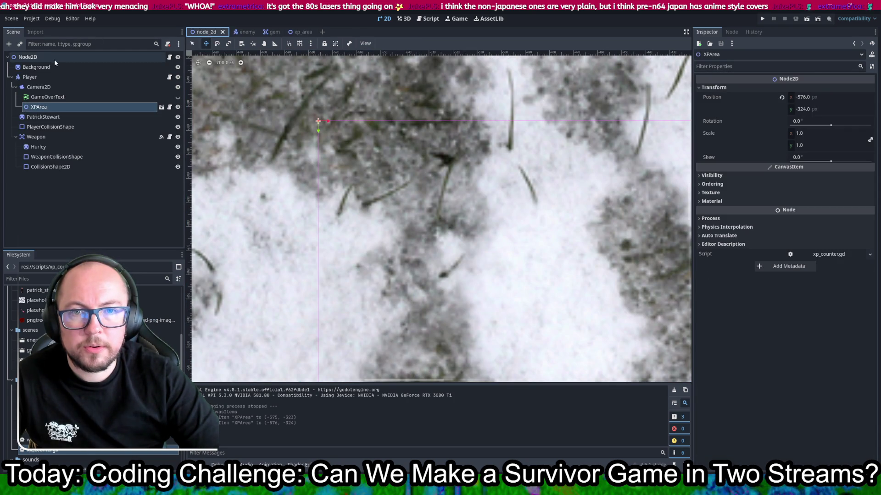
Step: In level.gd, replace the xp_counter line with an xp_area reference to $Player/Camera2D/XPArea and save
left_click(170, 58)
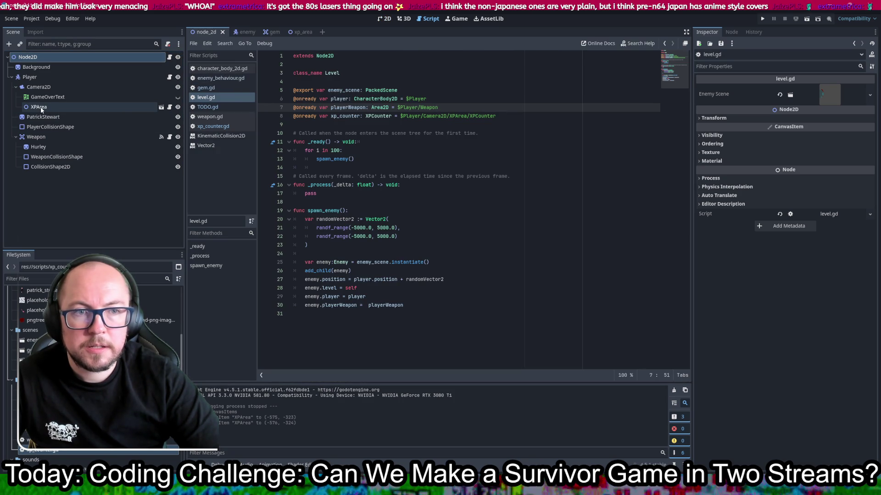
mouse_move(41, 108)
left_mouse_down()
mouse_move(69, 125)
mouse_move(308, 130)
mouse_move(513, 114)
left_mouse_up()
key("BackSpace")
key("BackSpace")
key("ctrl+s")
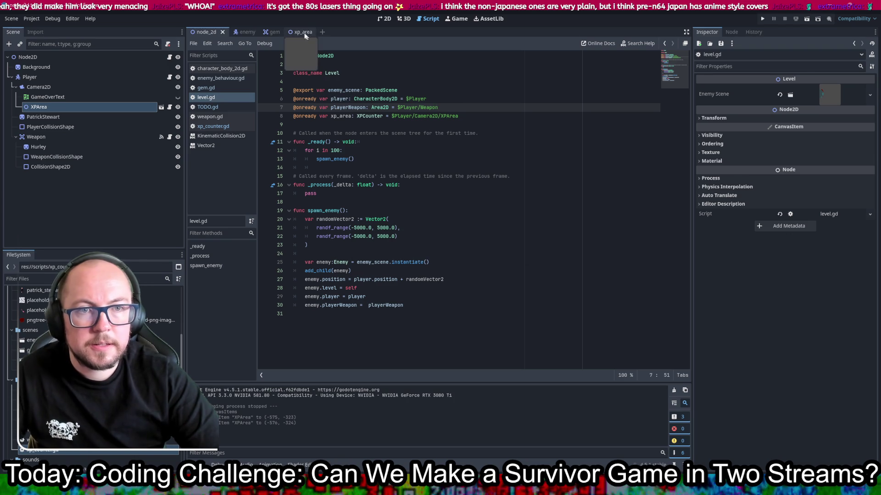
Step: Open the xp_counter.gd script attached to the XPArea root in the xp_area scene
left_click(309, 34)
left_click(117, 56)
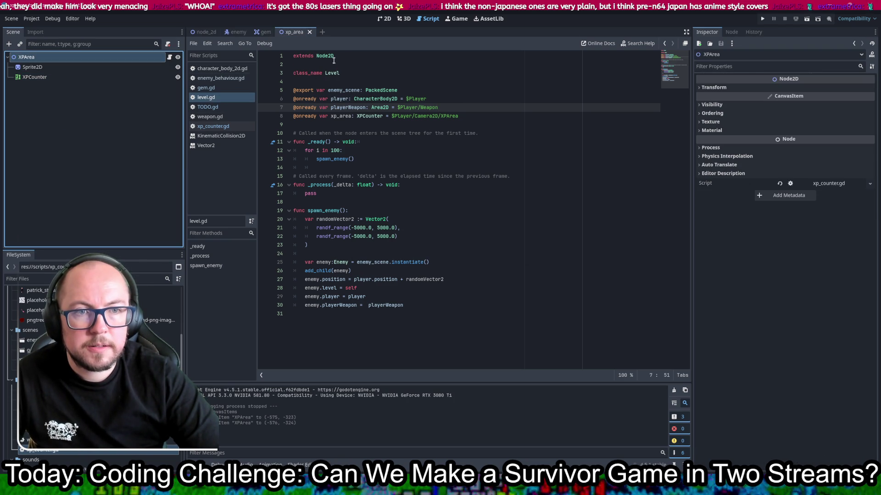
left_click(170, 57)
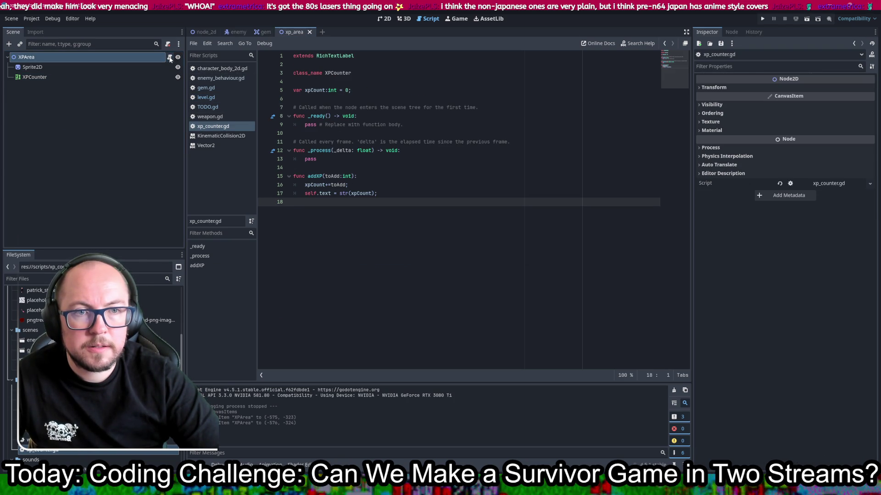
Step: Change xp_counter.gd to extend Node2D with class_name XPArea and save
left_click(328, 54)
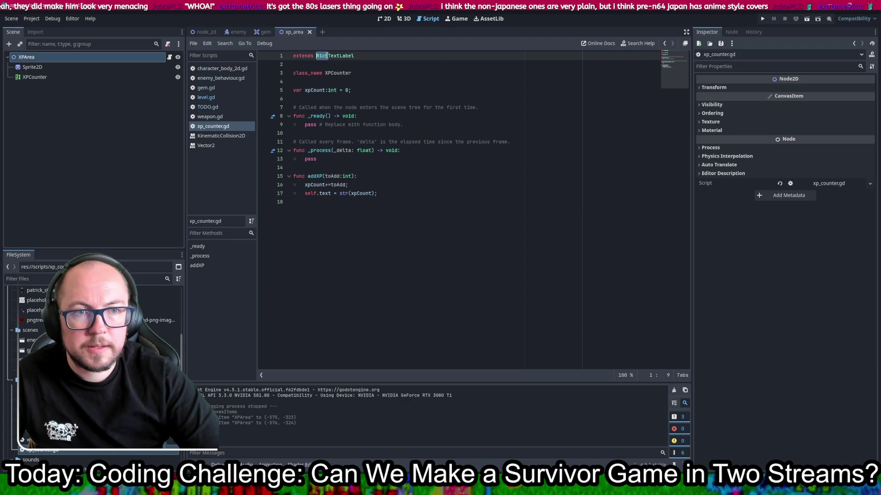
key("ctrl+shift+Left")
double_click(337, 55)
type("Node2D")
key("Return")
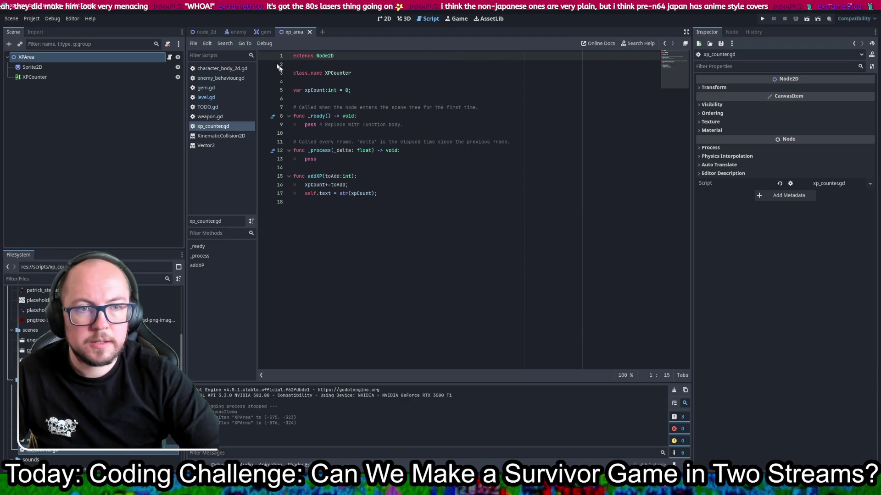
double_click(332, 75)
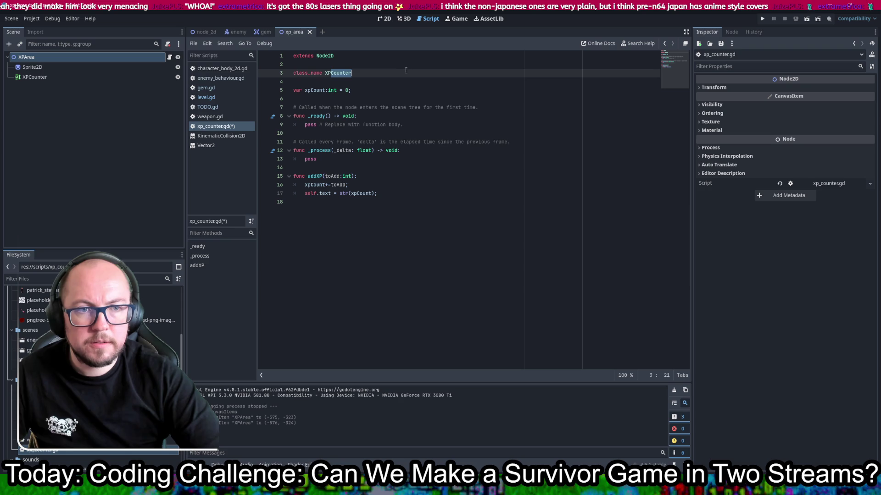
type("XPArea")
key("ctrl+s")
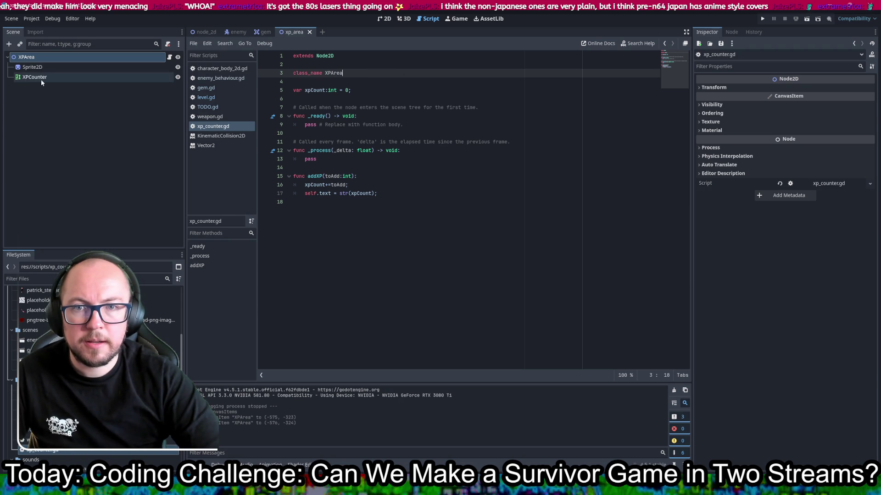
mouse_move(34, 78)
left_mouse_down()
mouse_move(295, 110)
mouse_move(296, 82)
left_mouse_up()
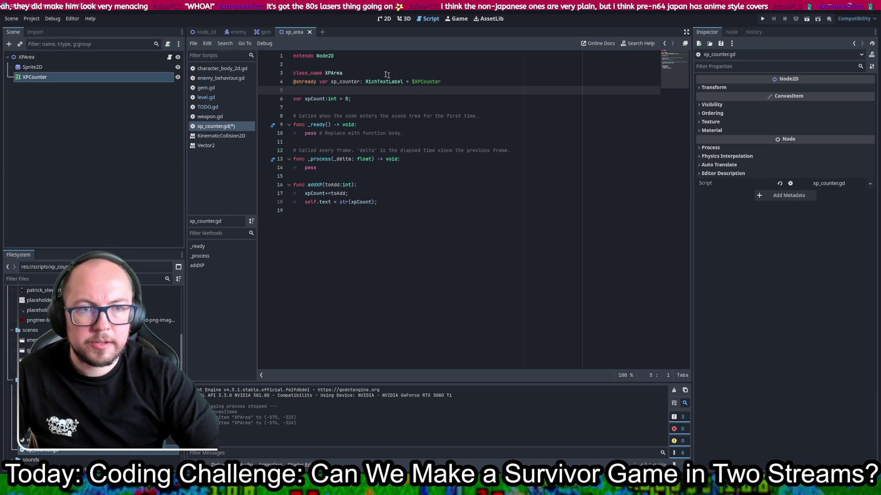
key("Return")
key("ctrl+s")
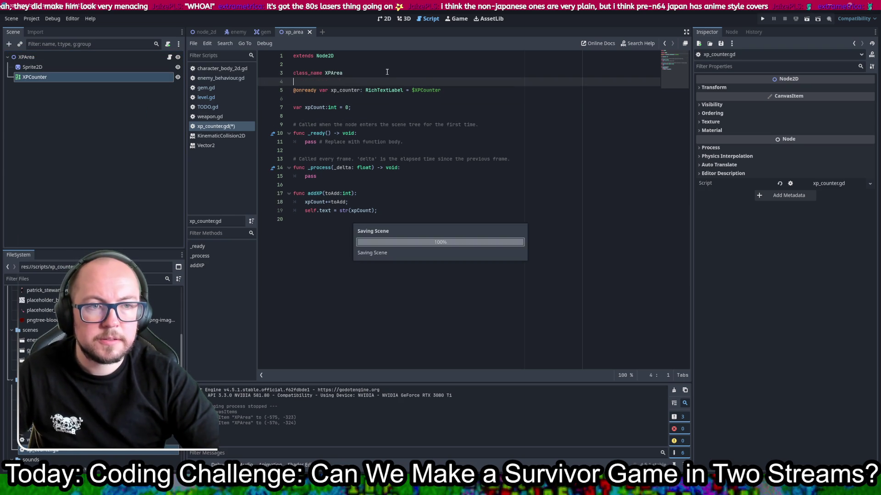
double_click(347, 90)
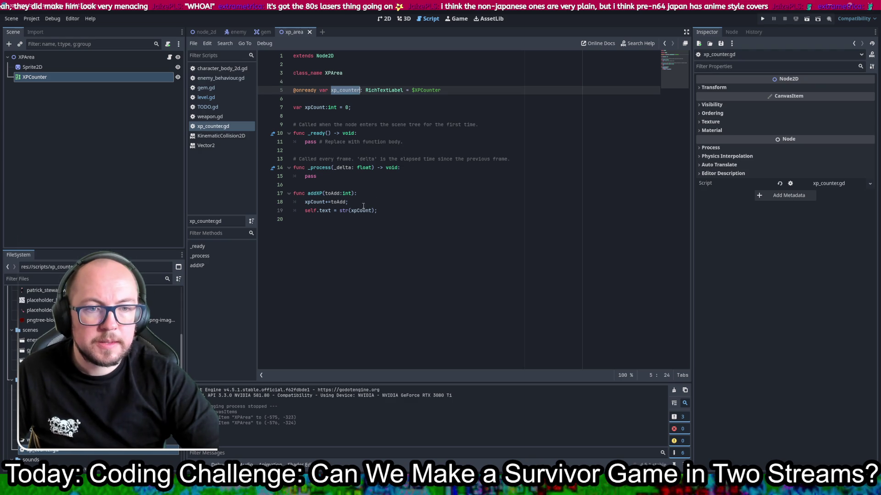
Step: Run the game, then check the xp_area variable name in the level script
key("F5")
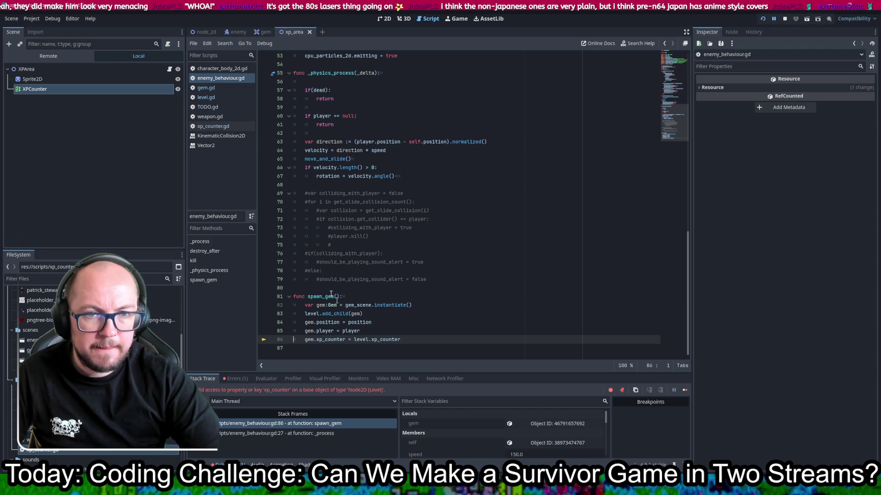
left_click(209, 98)
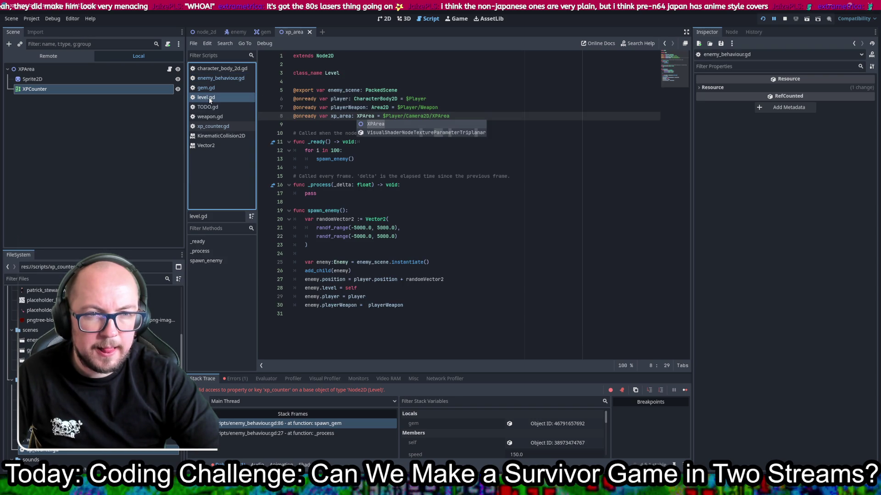
double_click(341, 116)
key("ctrl+c")
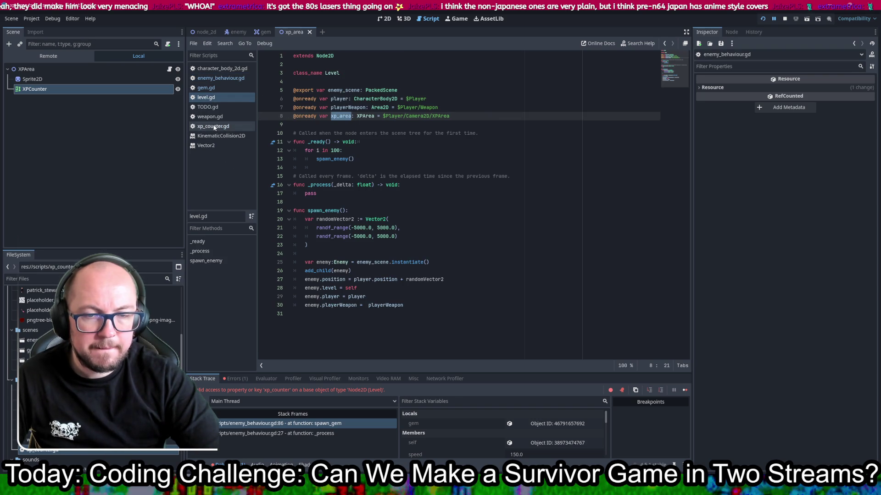
left_click(215, 127)
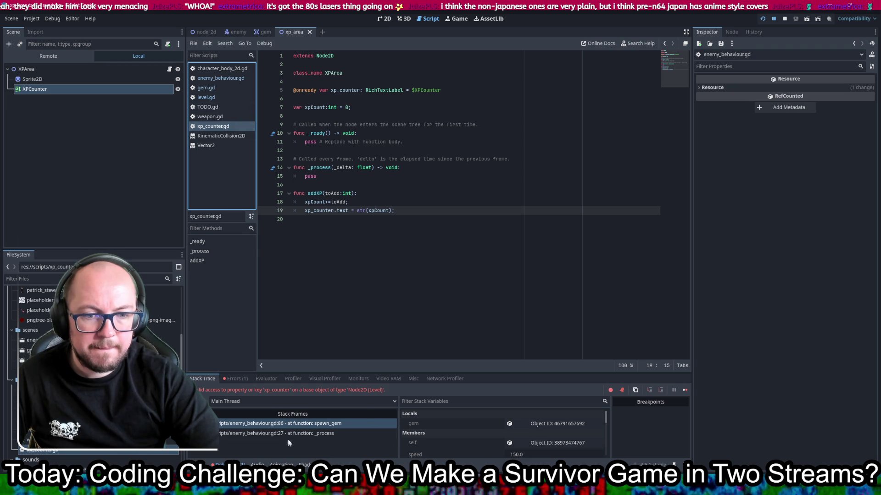
Step: On enemy_behaviour.gd's gem-spawning line, replace both xp_counter references with xp_area
left_click(309, 423)
double_click(324, 340)
key("ctrl+v")
double_click(376, 340)
key("ctrl+v")
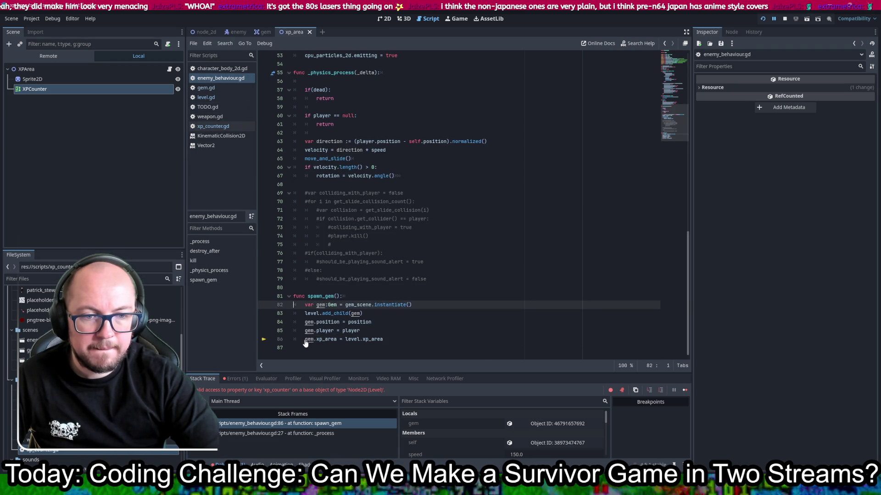
Step: In gem.gd, rename the xp_counter variable and its addXP call to xp_area, and save
left_click(328, 305, "ctrl")
double_click(316, 98)
key("ctrl+v")
key("ctrl+s")
double_click(330, 210)
key("ctrl+v")
key("ctrl+s")
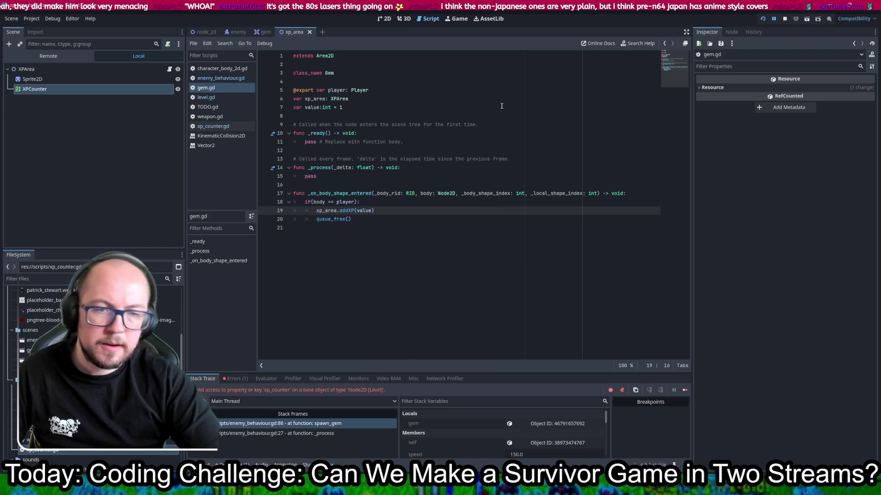
left_click(762, 19)
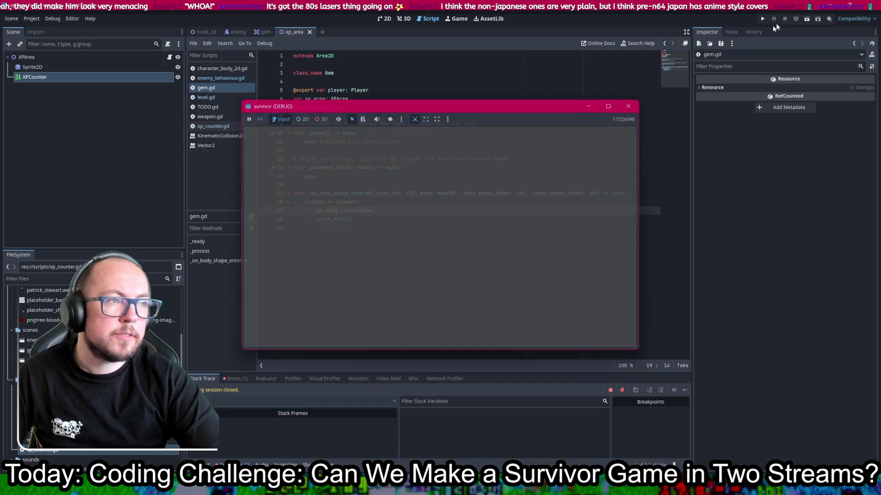
left_click(762, 18)
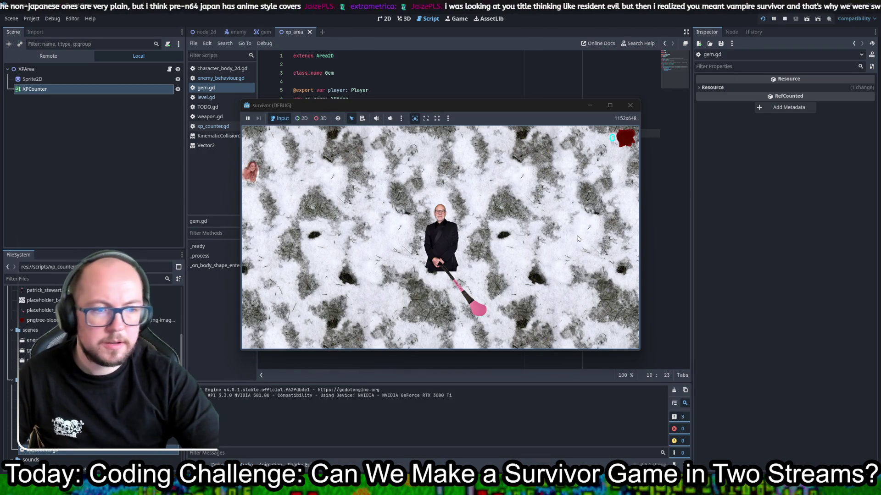
key("w+a")
key("w+d")
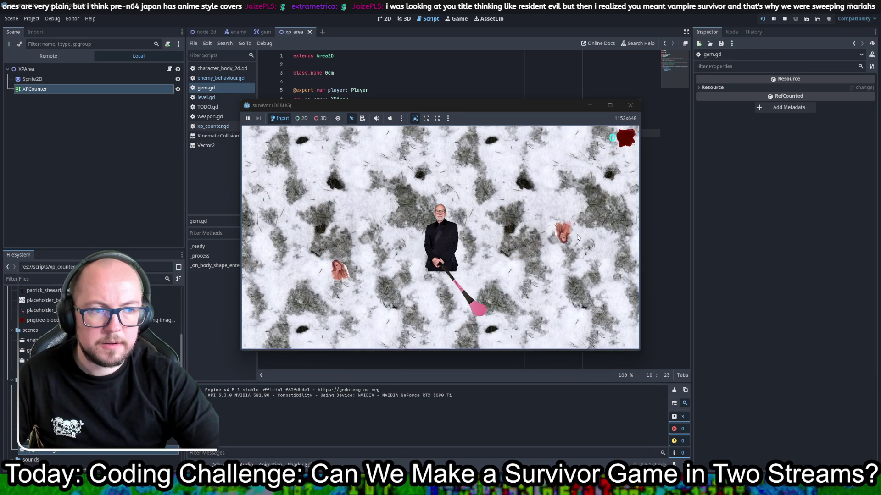
key("d")
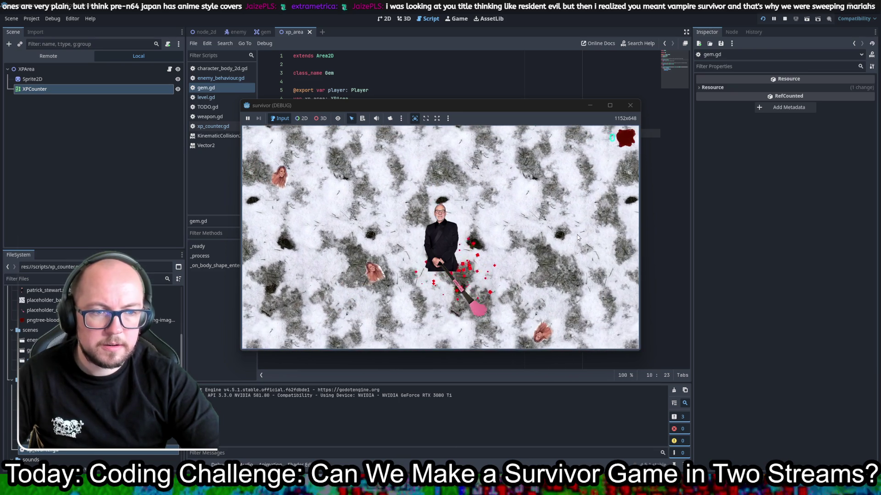
key("w+d")
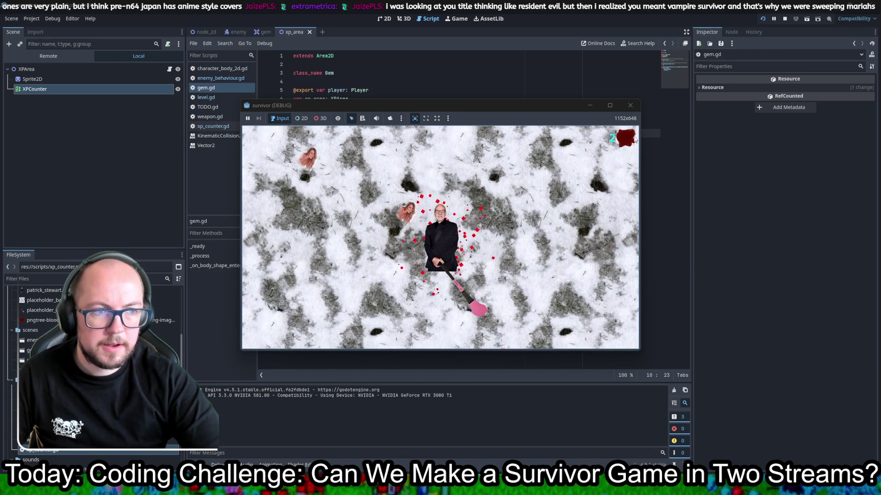
left_click(628, 108)
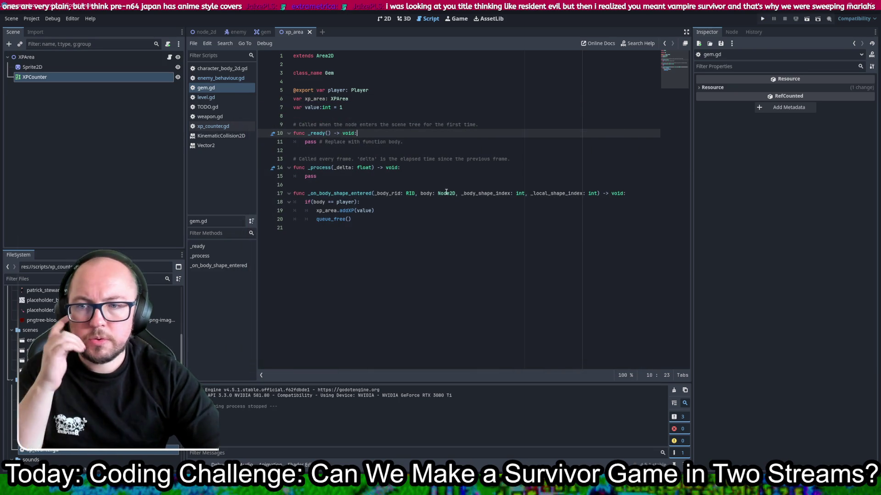
Step: Delete the per-frame, ready-function and placeholder template comments from gem.gd
mouse_move(446, 192)
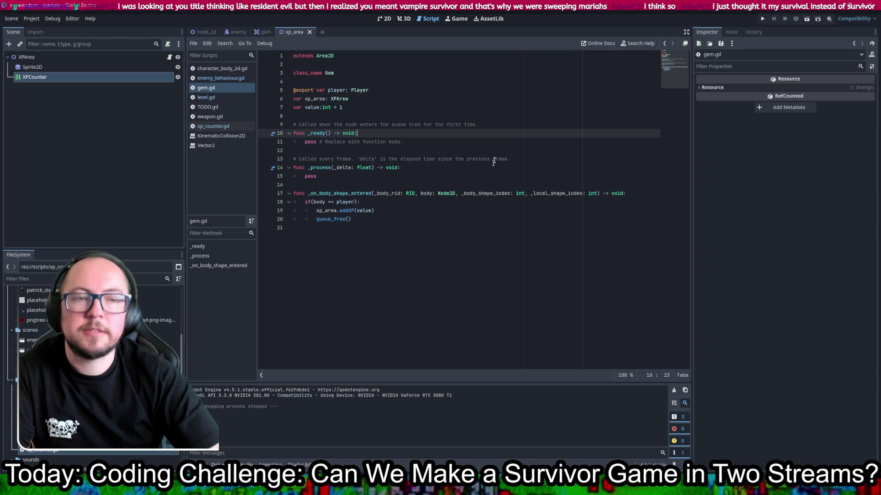
triple_click(517, 159)
key("BackSpace")
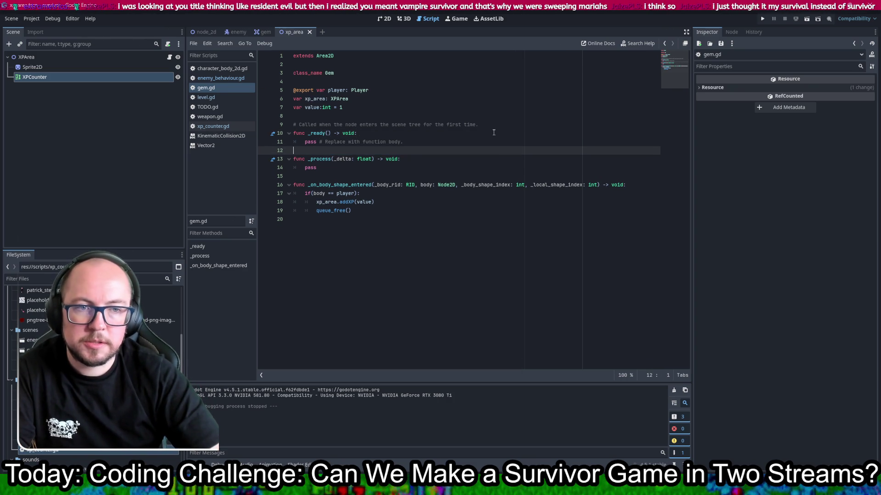
left_click_drag(491, 124, 490, 114)
key("BackSpace")
left_click_drag(416, 134, 317, 133)
key("BackSpace")
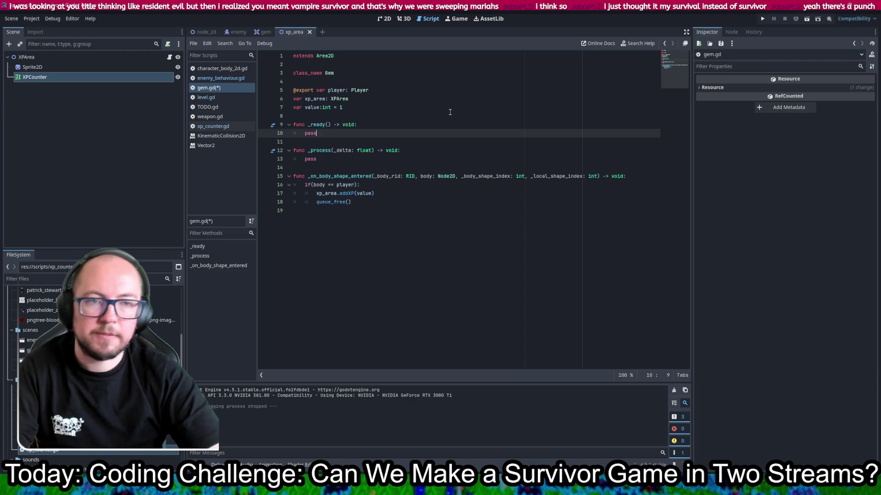
Step: Save gem.gd and go back to the TODO.gd notes script
key("ctrl+s")
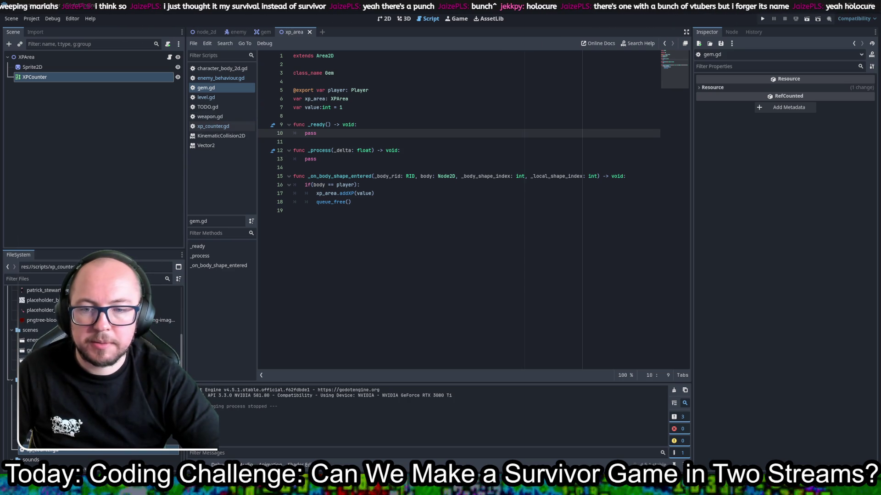
scroll(91, 367, "down", 3)
key("alt+Left")
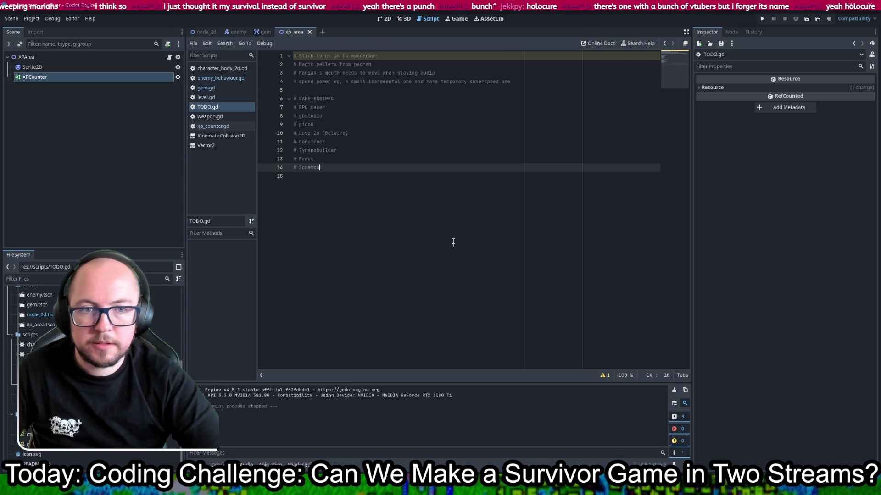
Step: Add a SURVIVOR GAMES heading to TODO.gd listing holocure, vampire survivors and DRGS
key("Down")
key("Down")
key("Down")
type("SuRVO")
key("BackSpace")
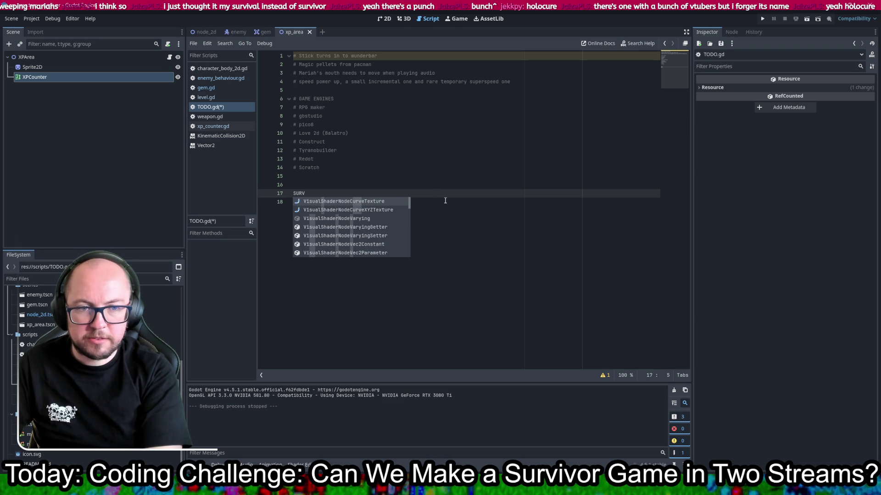
type("VIIVOR")
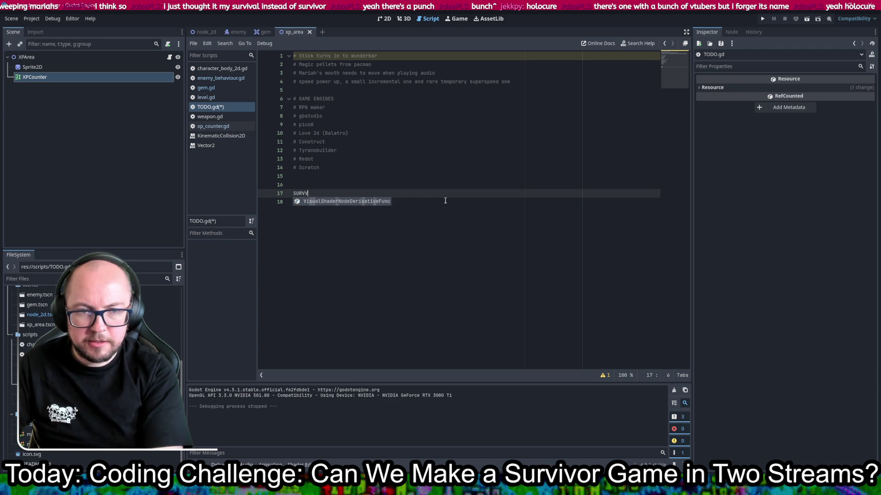
type("GAMES:")
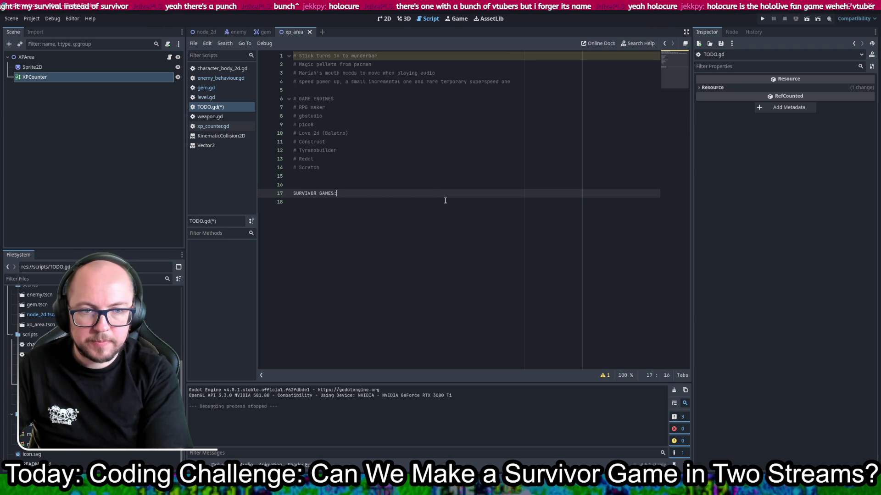
key("Return")
type("holocure")
key("Return")
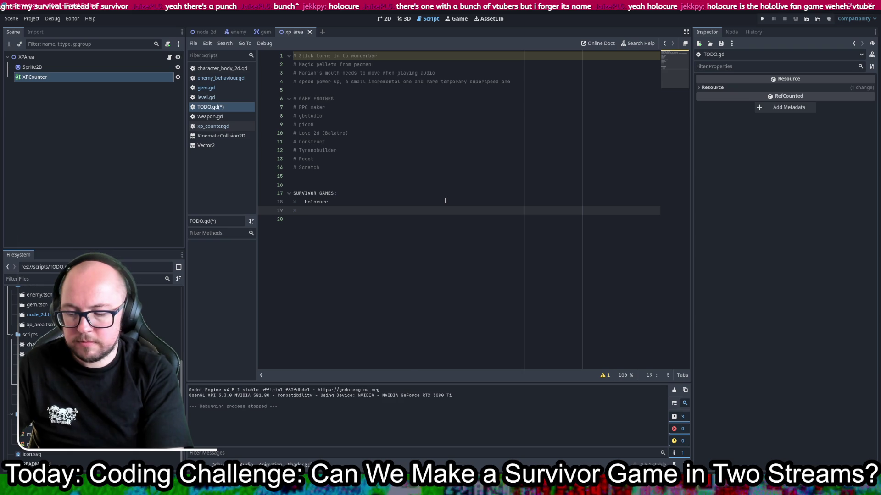
type("vampire s")
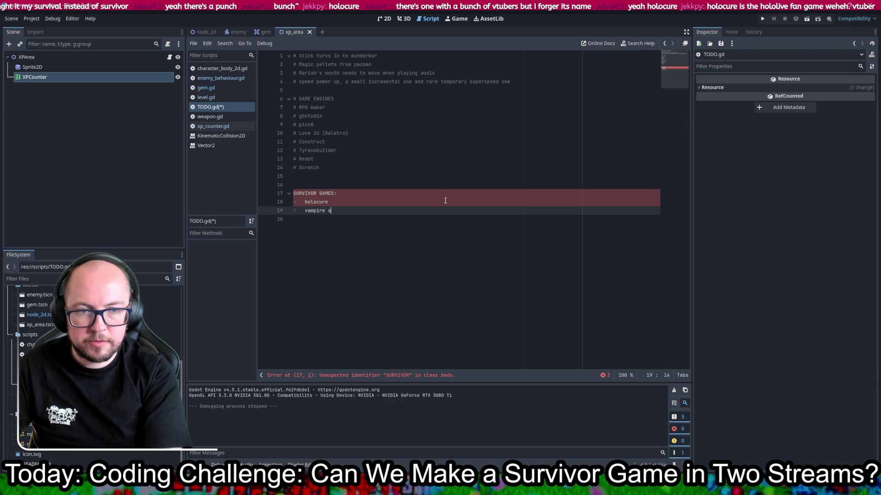
type("urivvorts")
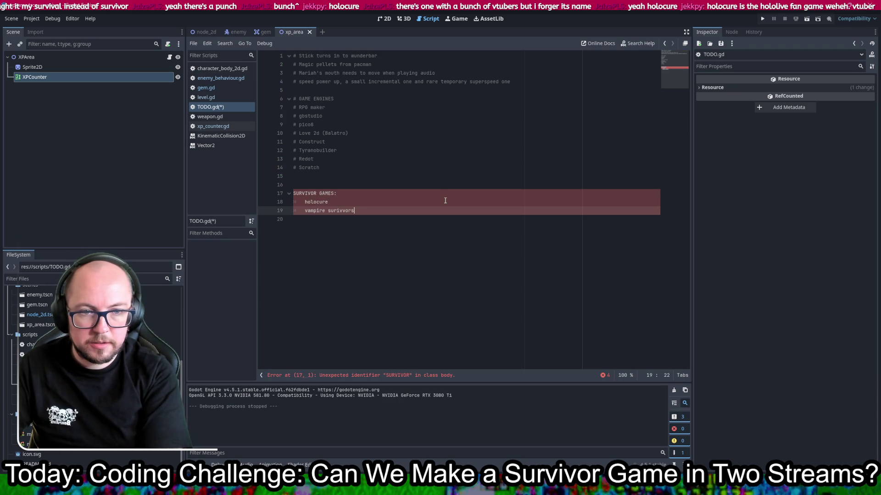
key("BackSpace")
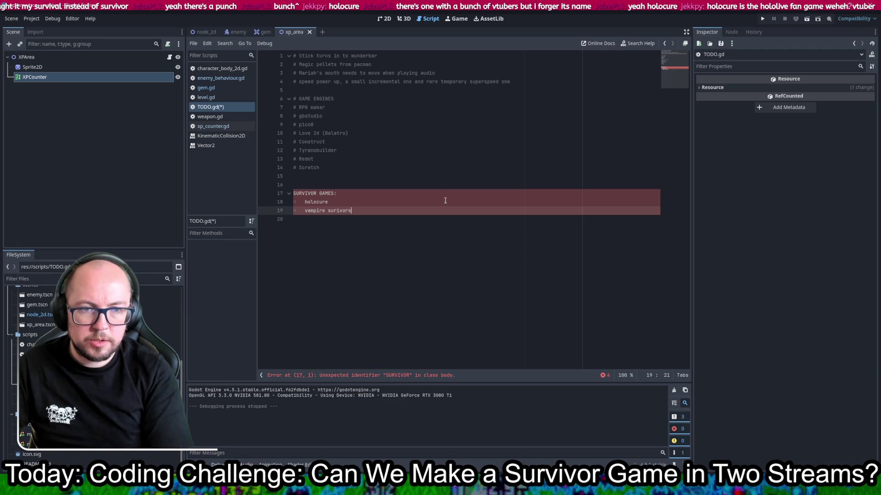
key("Return")
type("D")
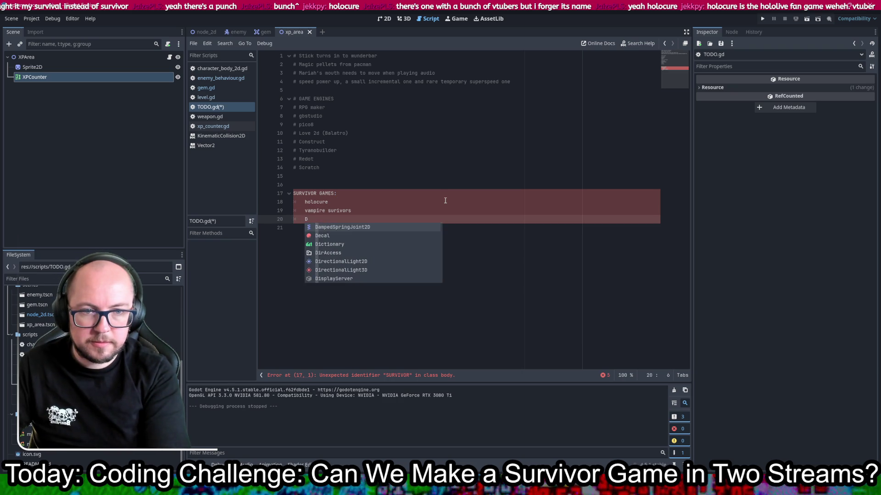
type("RGS")
Step: Undo an unwanted autocomplete, start another game line, comment out the whole list, and save
key("ctrl+s")
key("Return")
key("ctrl+z")
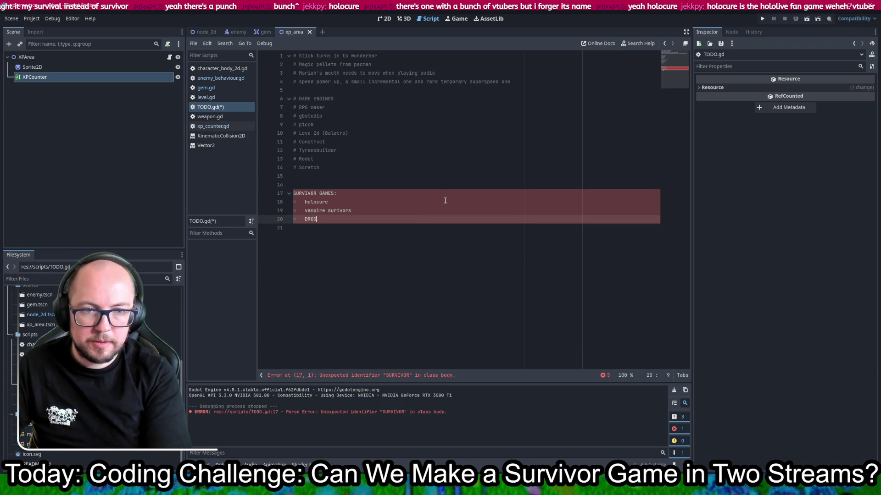
key("Return")
type("Megabon")
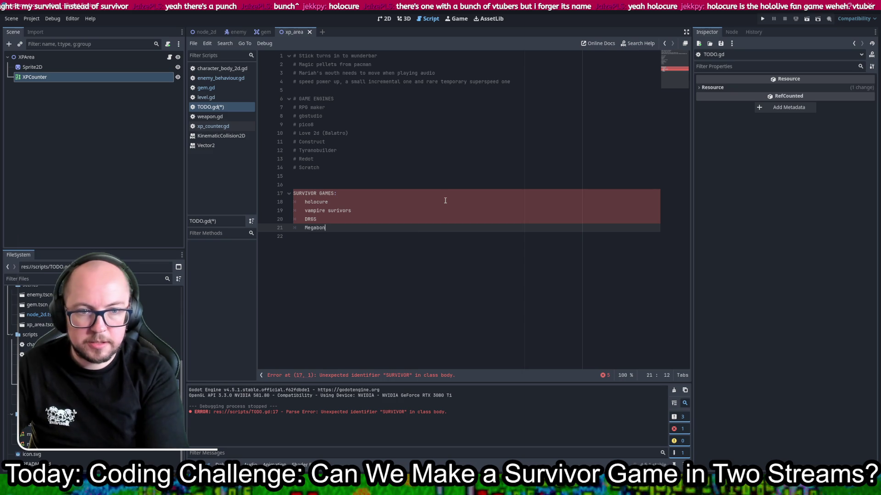
type("k")
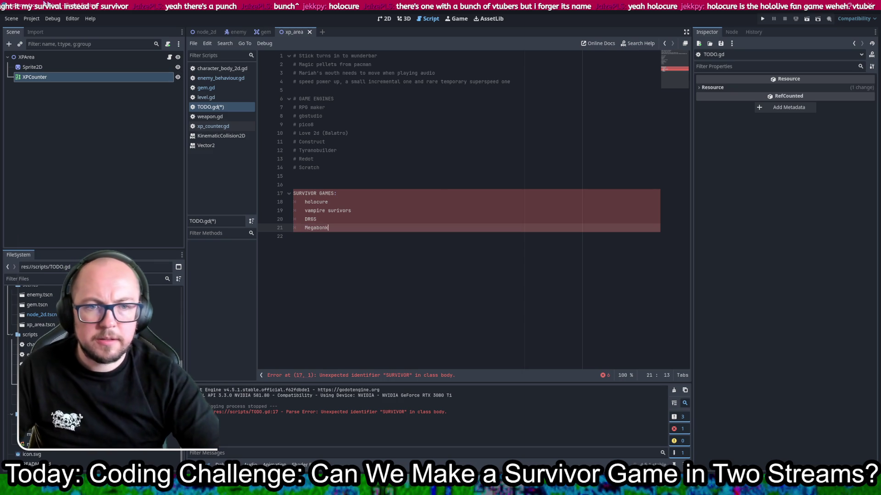
left_click_drag(346, 192, 364, 229)
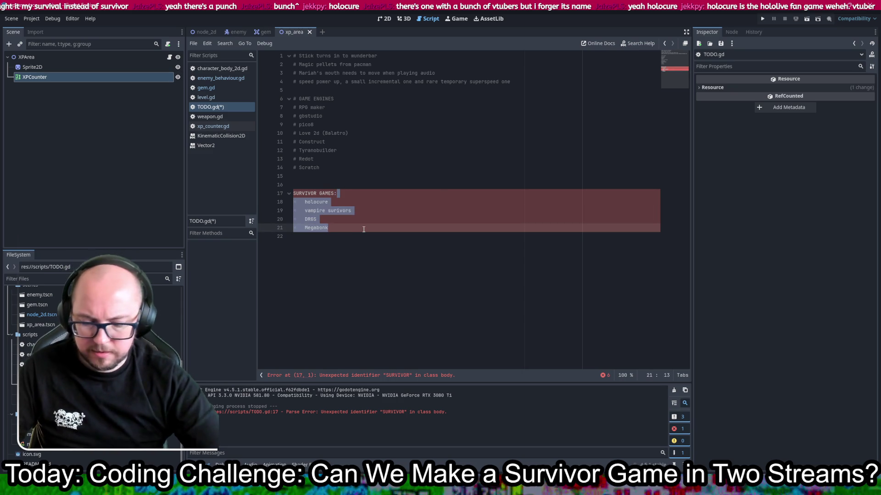
key("ctrl+k")
key("ctrl+s")
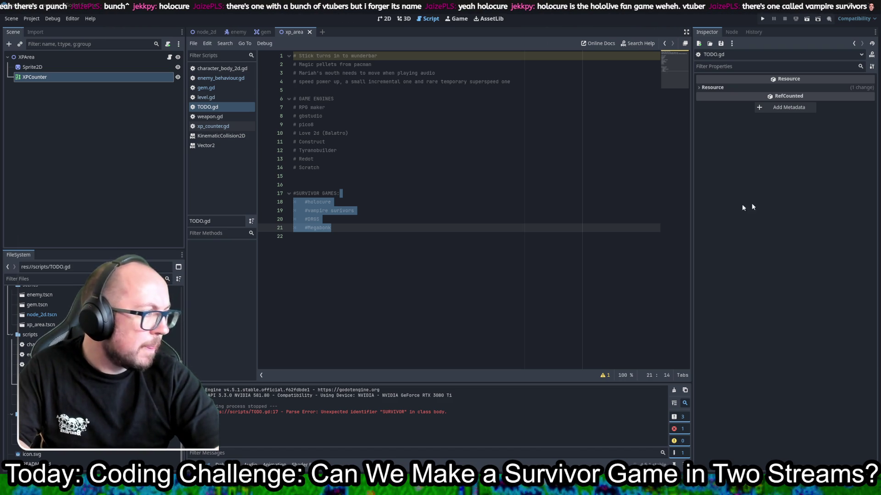
key("alt+Tab")
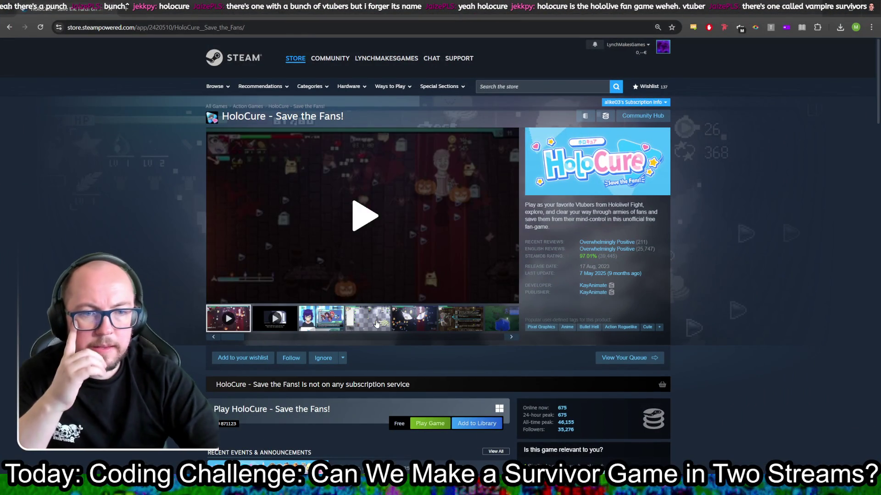
Step: Browse HoloCure's screenshots, from the level-up menu to the red-carpet dungeon
left_click(384, 320)
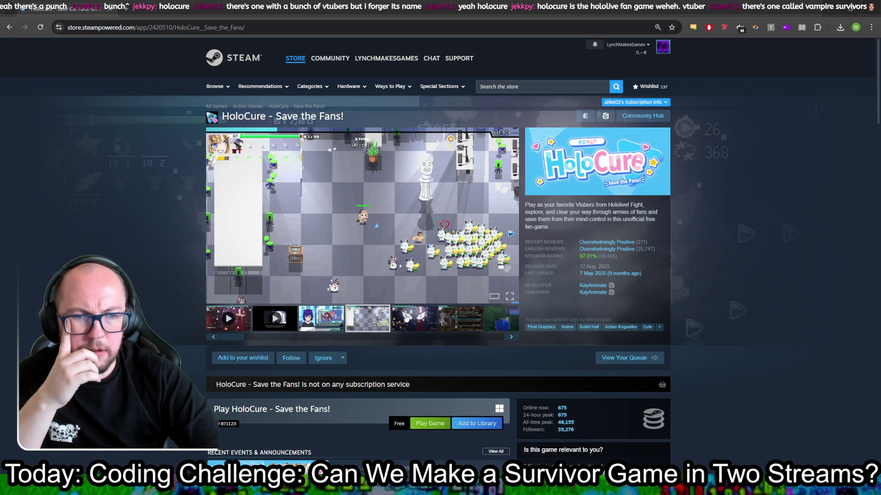
left_click(406, 318)
left_click(464, 322)
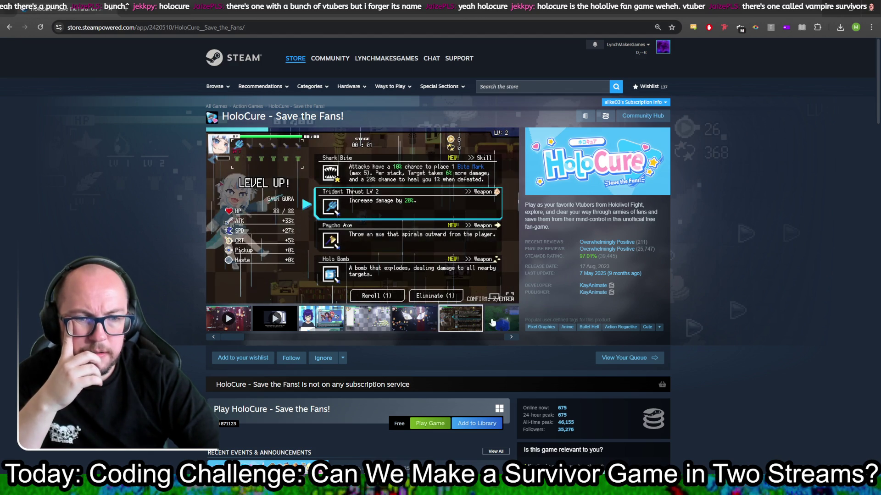
left_click(511, 338)
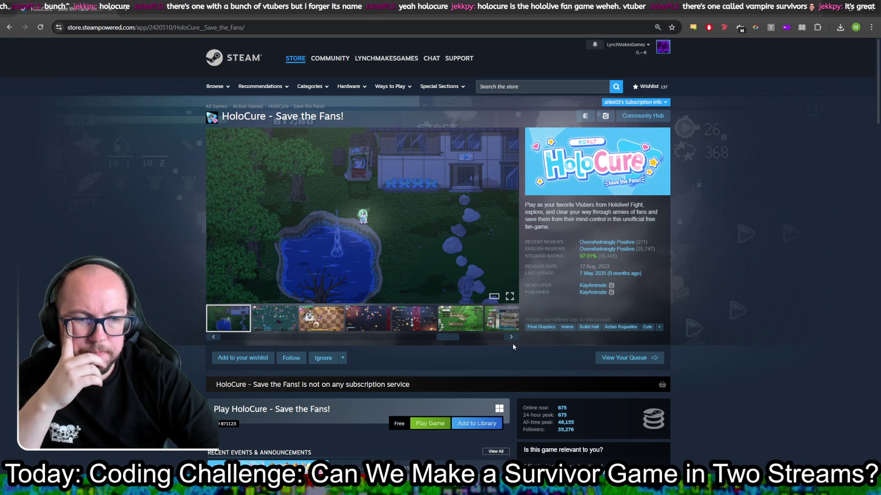
left_click(511, 338)
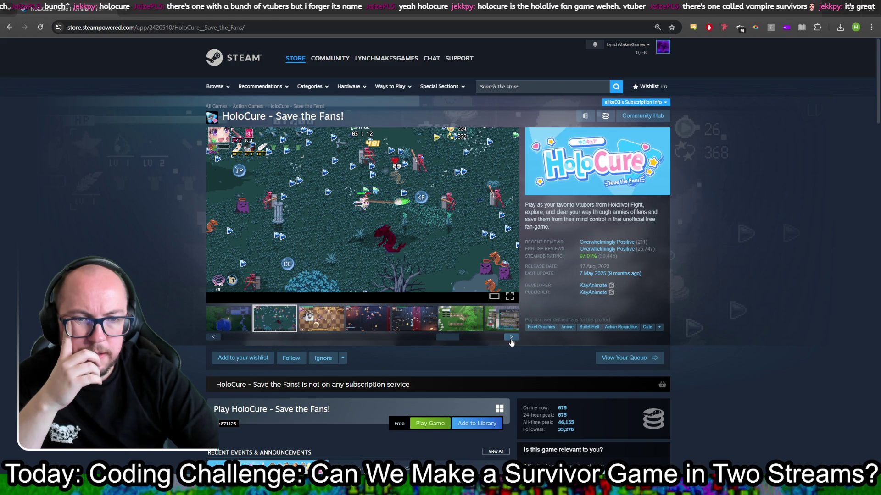
left_click(511, 338)
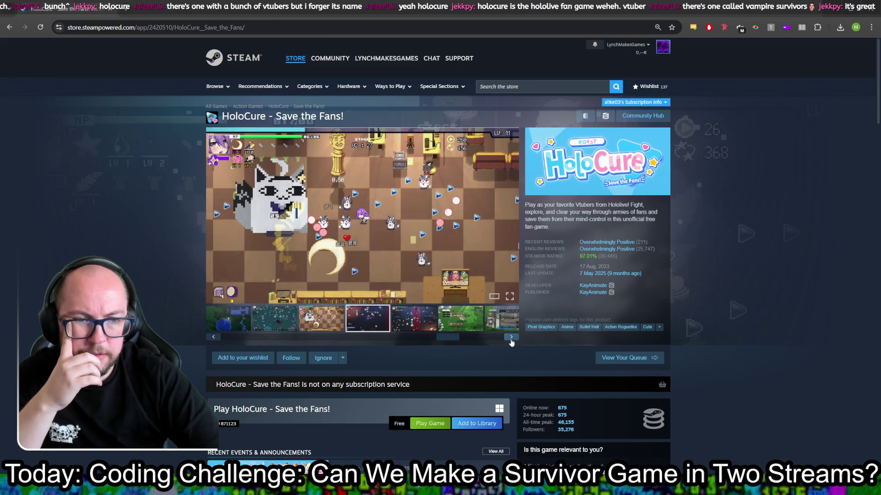
left_click(511, 338)
left_click(511, 338)
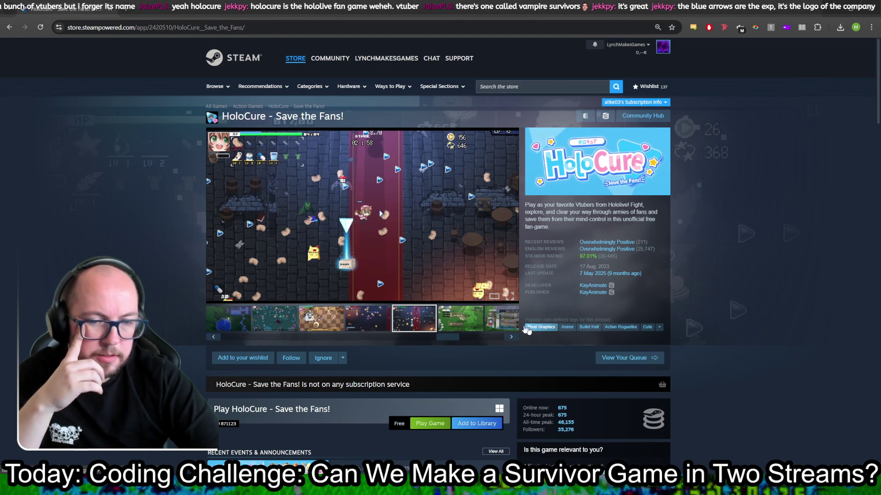
Step: Open Deep Rock Galactic: Survivor from the similar games and view its gameplay screenshots
scroll(530, 332, "down", 3)
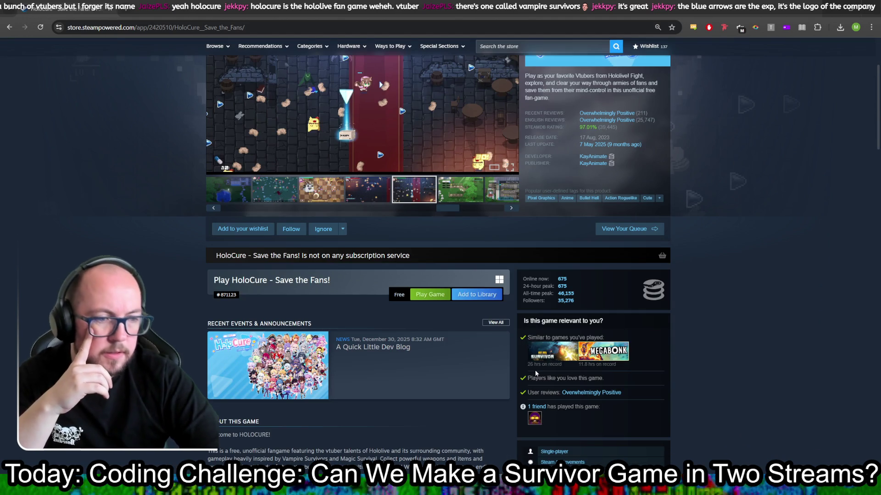
mouse_move(561, 354)
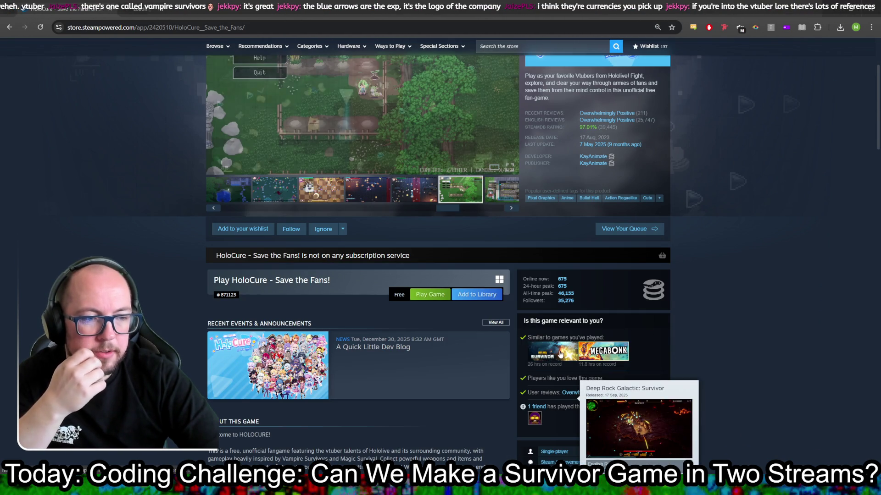
left_click(550, 352)
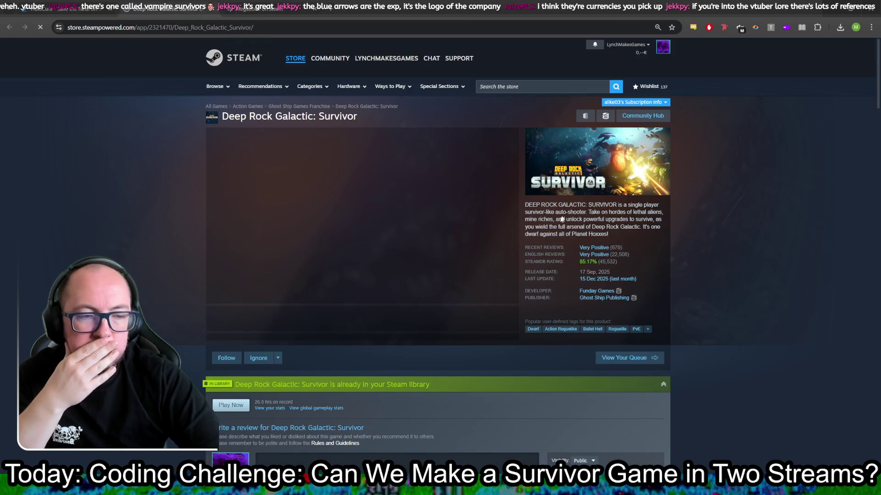
scroll(707, 310, "down", 15)
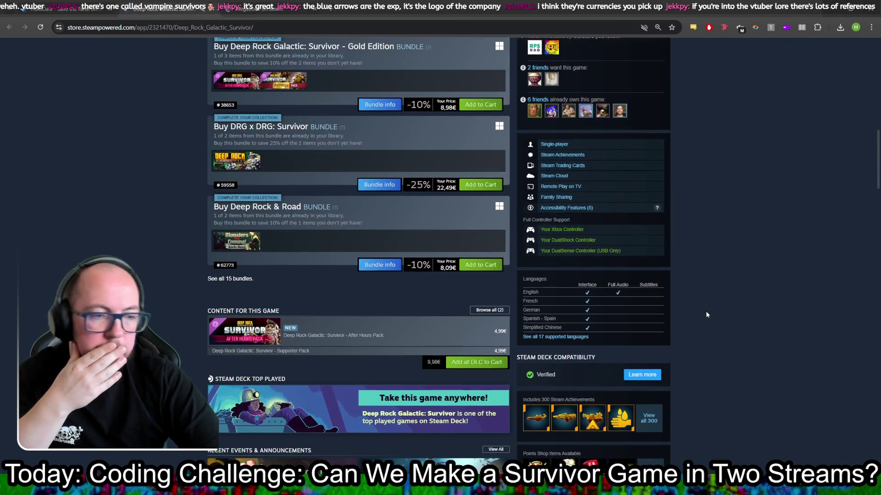
scroll(706, 315, "up", 12)
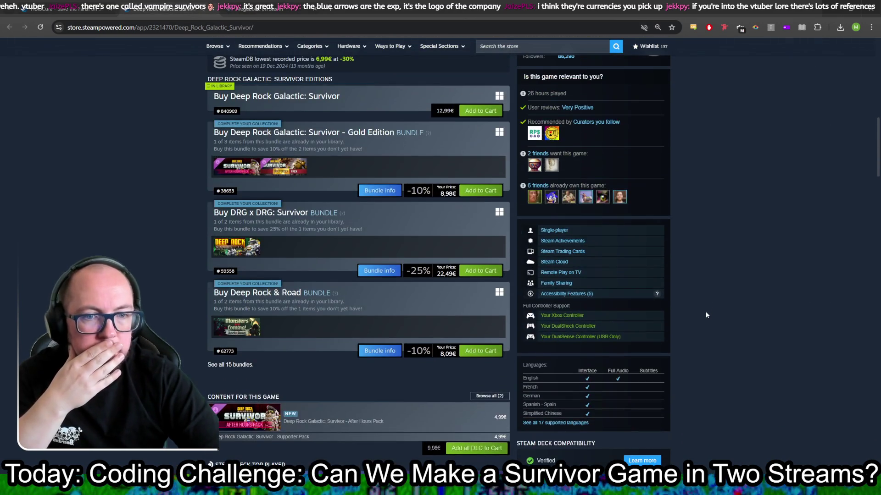
scroll(706, 312, "up", 4)
scroll(705, 311, "down", 3)
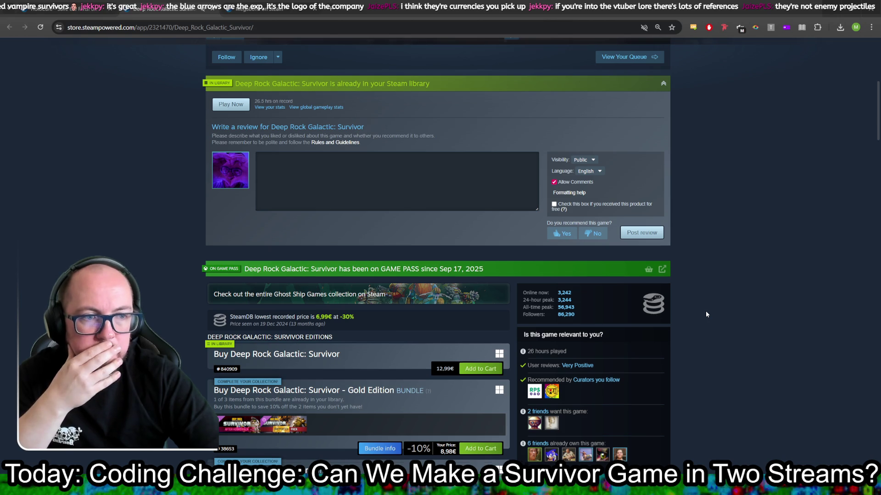
scroll(705, 311, "up", 6)
left_click(335, 280)
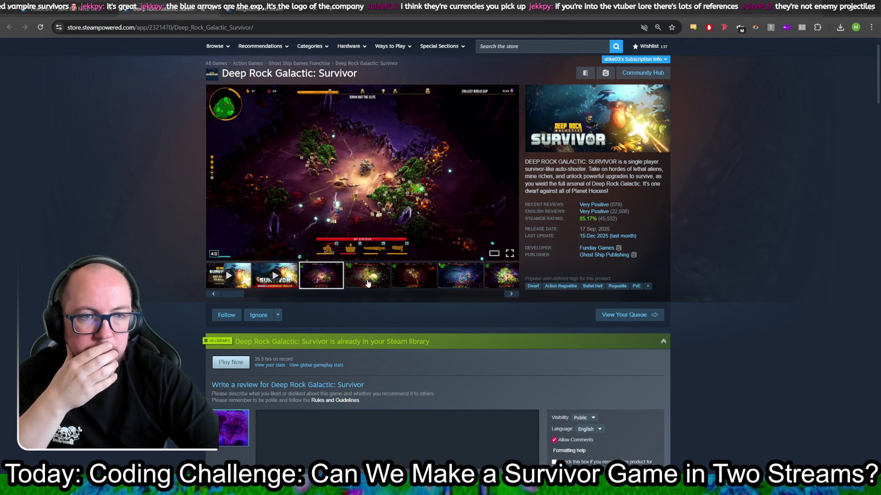
left_click(367, 279)
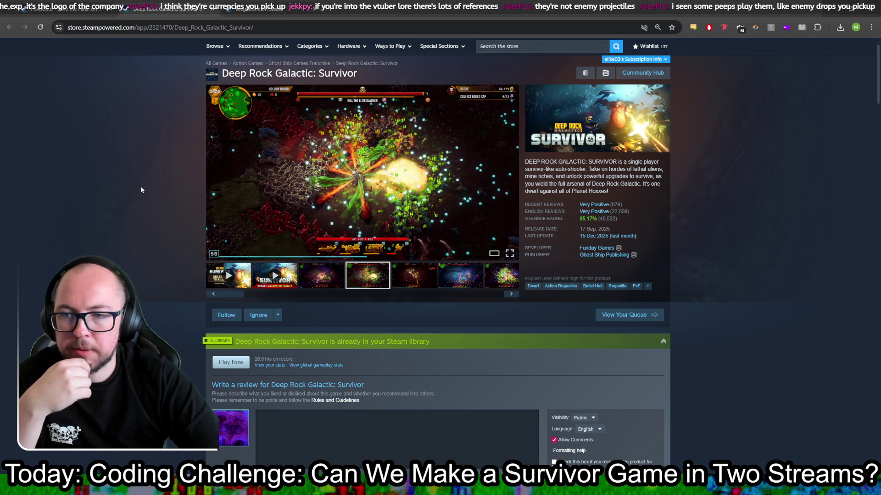
Step: Compare the Megabonk and HoloCure store pages, checking Megabonk's hours-on-record figure
left_click(259, 8)
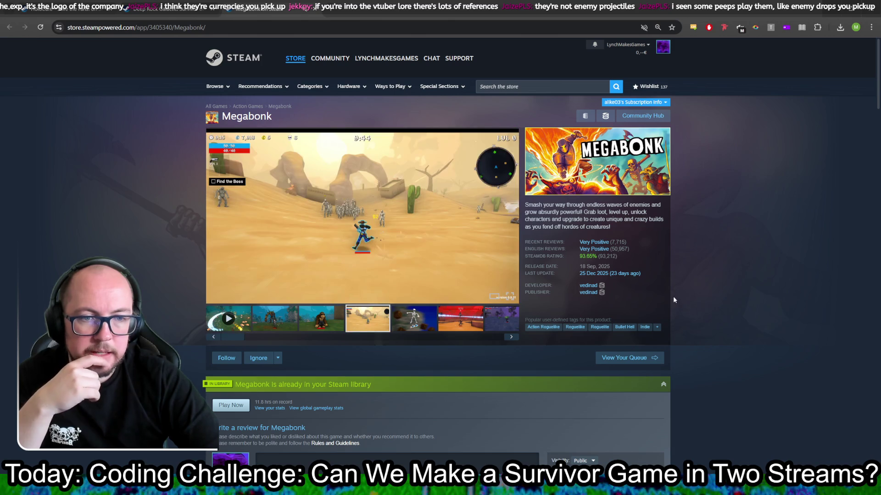
left_click(74, 5)
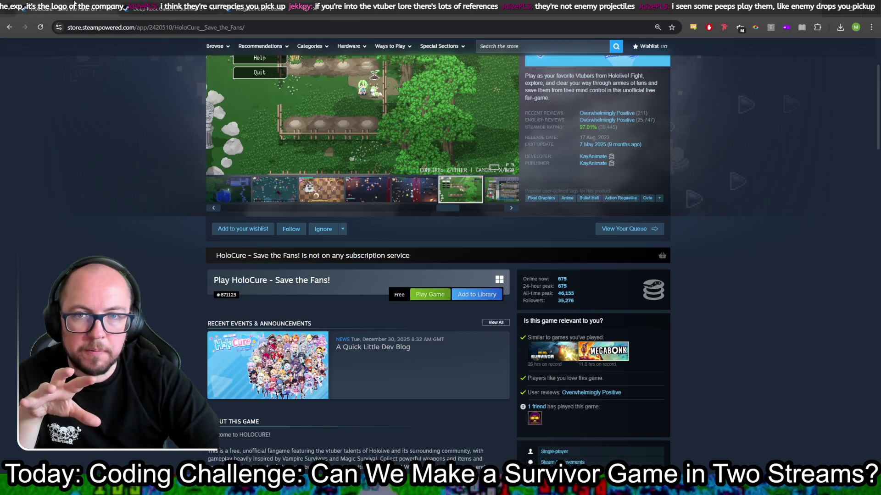
scroll(420, 250, "up", 3)
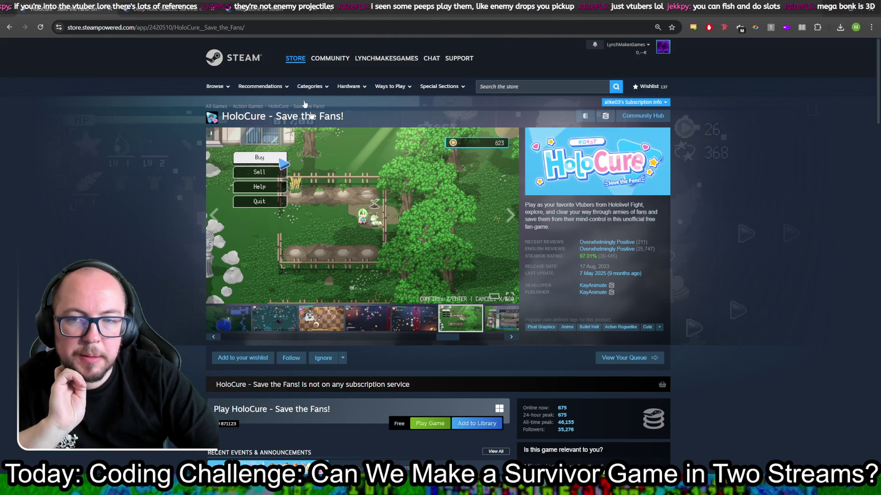
left_click(260, 8)
scroll(267, 272, "down", 3)
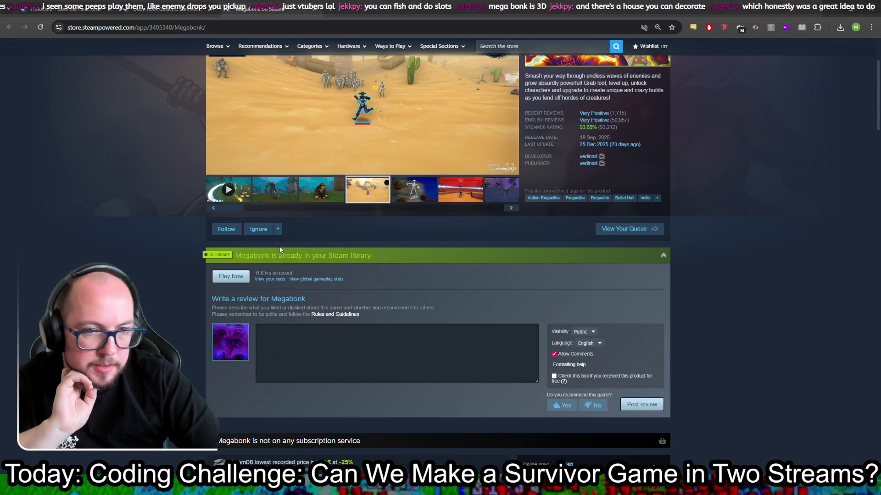
triple_click(268, 273)
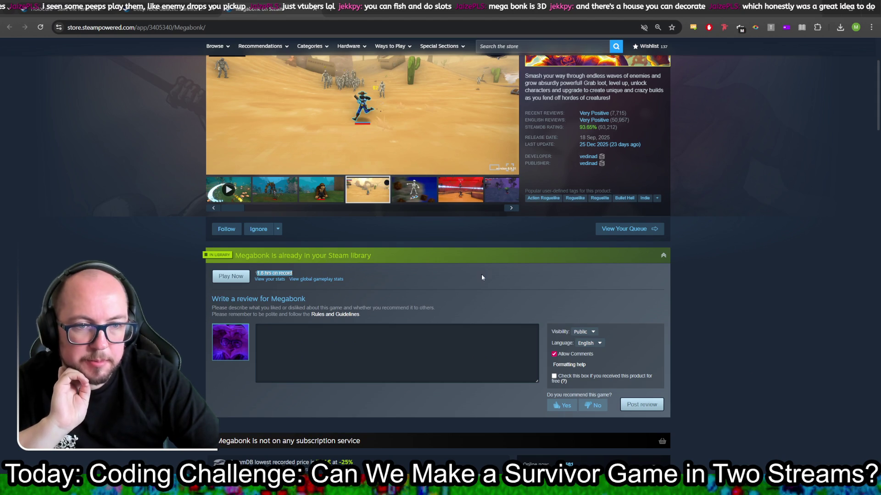
scroll(480, 274, "up", 3)
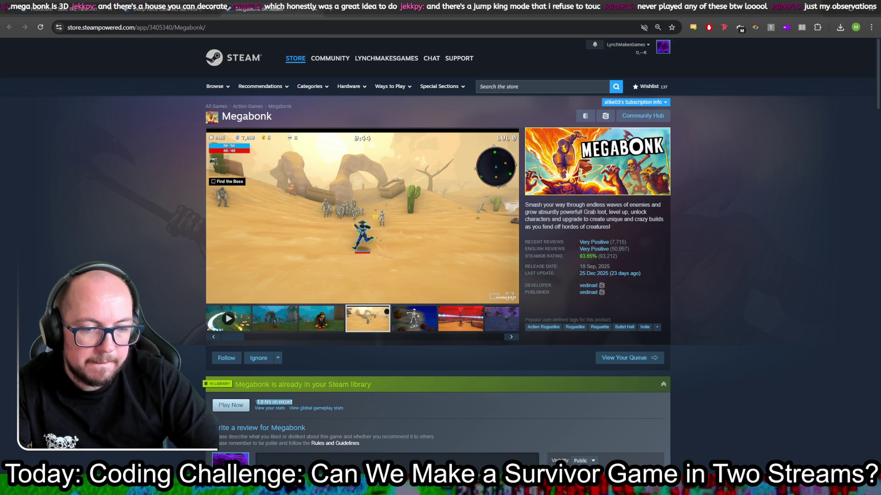
key("alt+Tab")
Step: Note 'hub world like Hades' after #holocure, save, and start notes for the DRGS and Megabonk entries
left_click(370, 202)
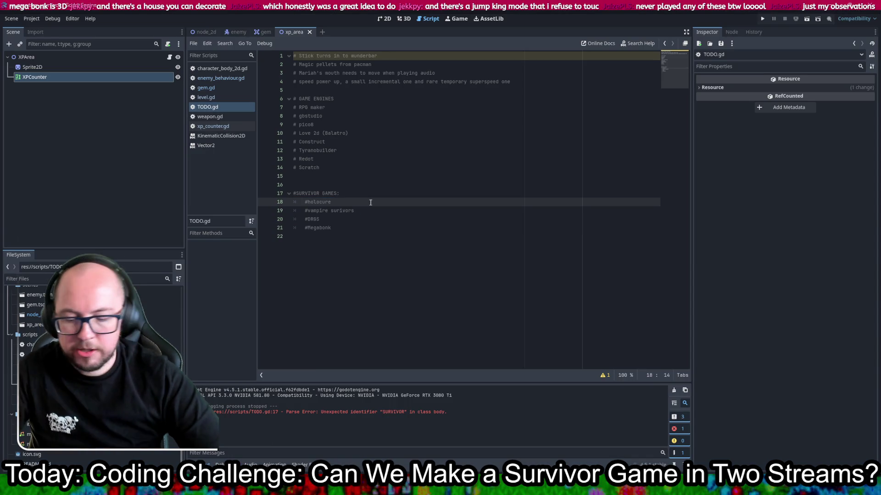
type("- N")
key("BackSpace")
type("hub world like")
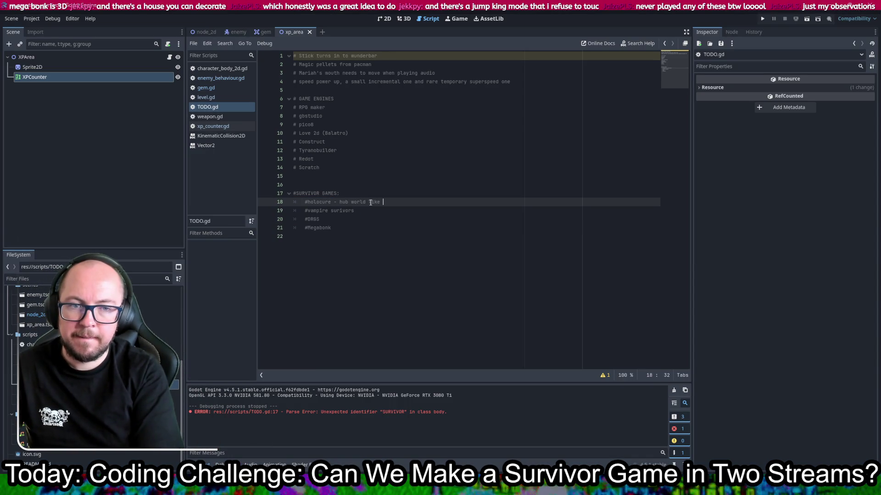
type(" Hades")
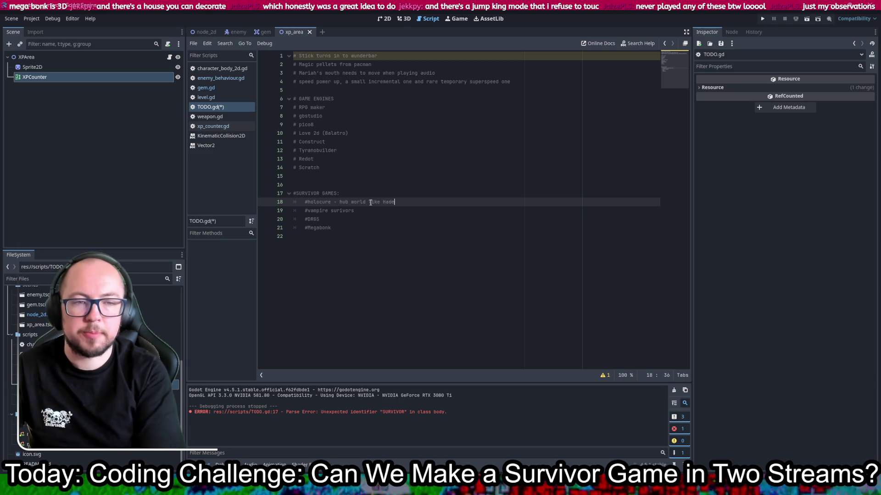
key("ctrl+s")
key("Down")
key("Down")
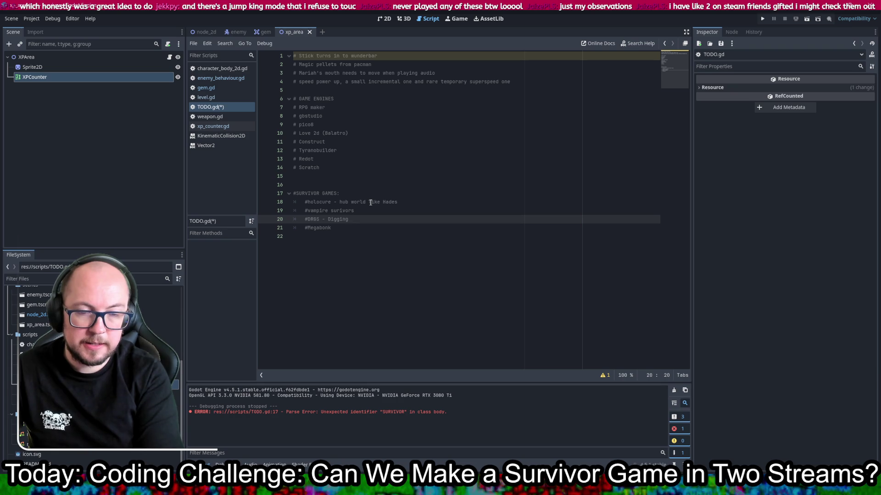
key("ctrl+s")
key("Down")
type("-")
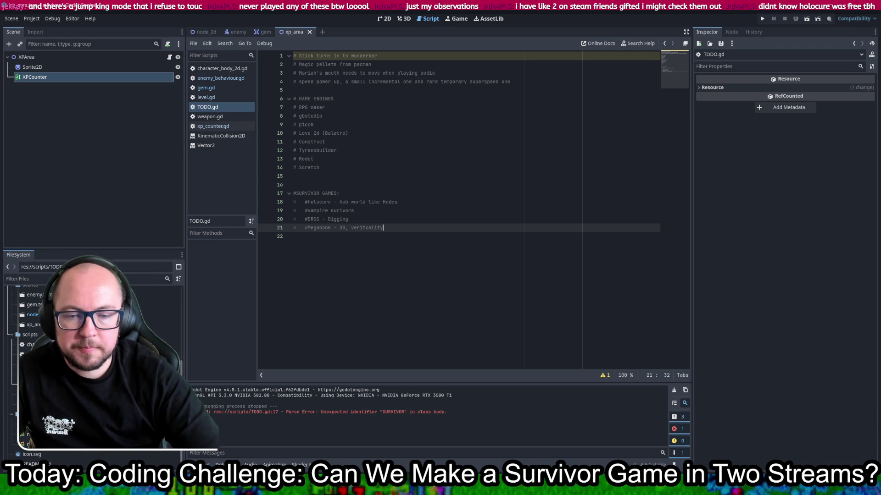
Step: Search the web for 'survivor games' in a new browser tab
mouse_move(225, 486)
left_click(183, 454)
key("ctrl+t")
type("survi")
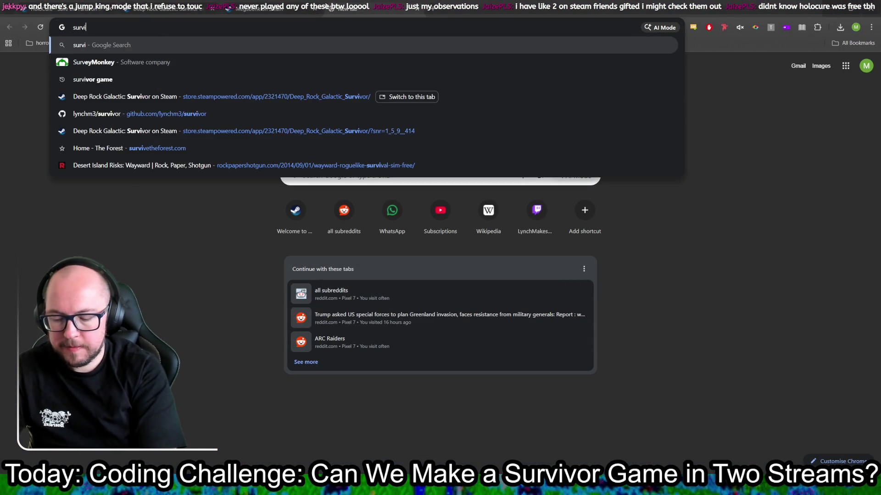
type("vor games")
key("Return")
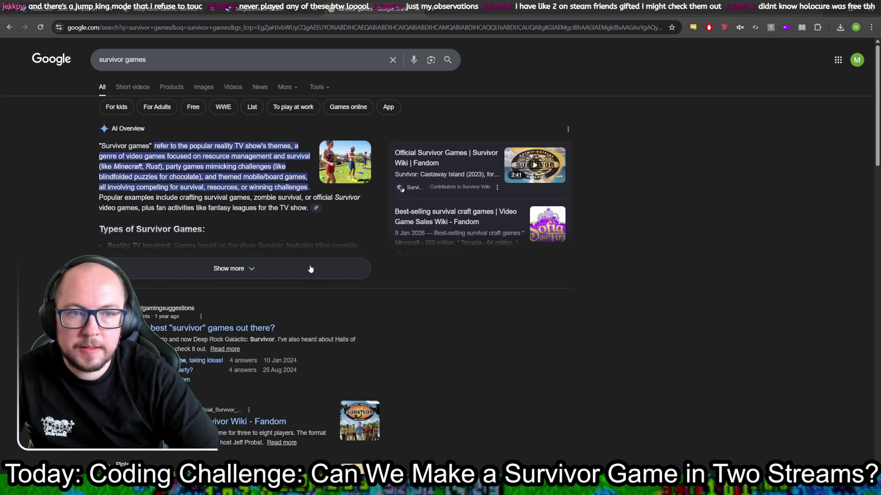
Step: Go from the Reddit survivor games thread to the r/survivorslikes subreddit and select its address
left_click(235, 328)
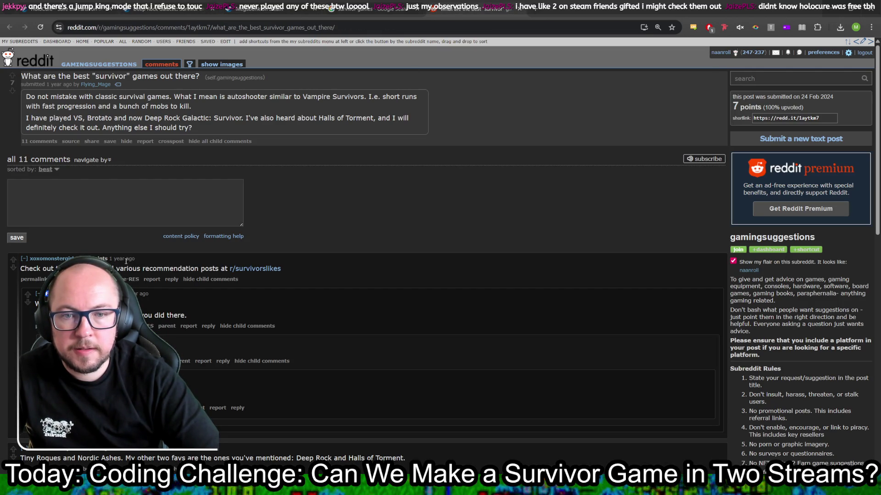
left_click(250, 269)
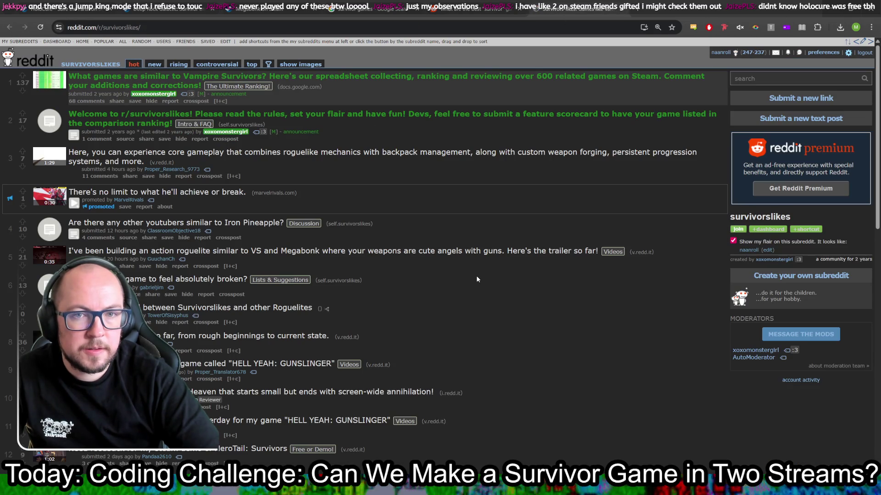
key("alt+Left")
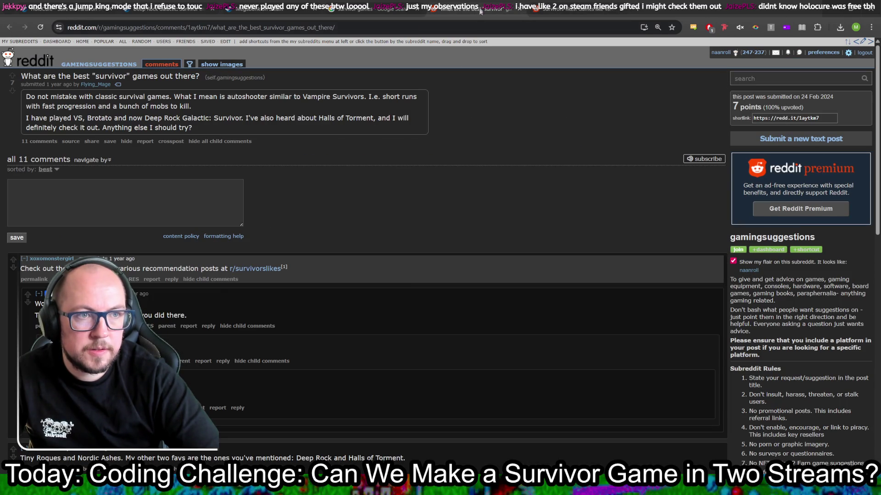
key("alt+Right")
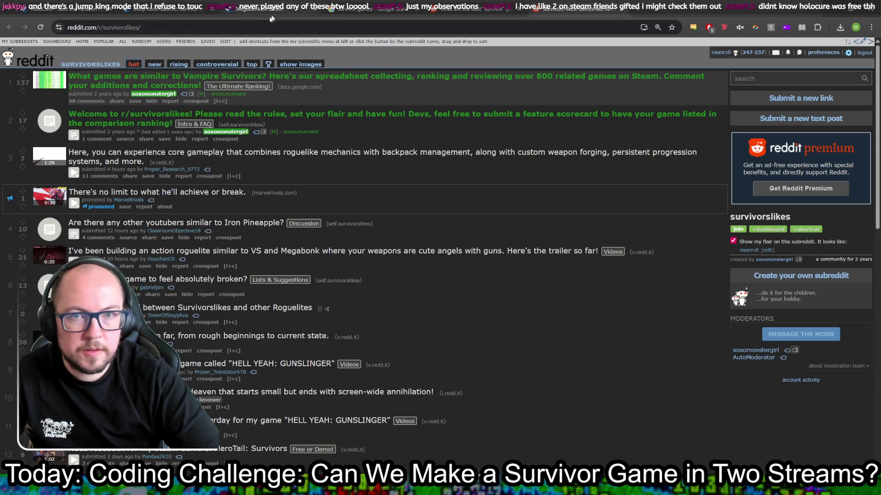
left_click(252, 27)
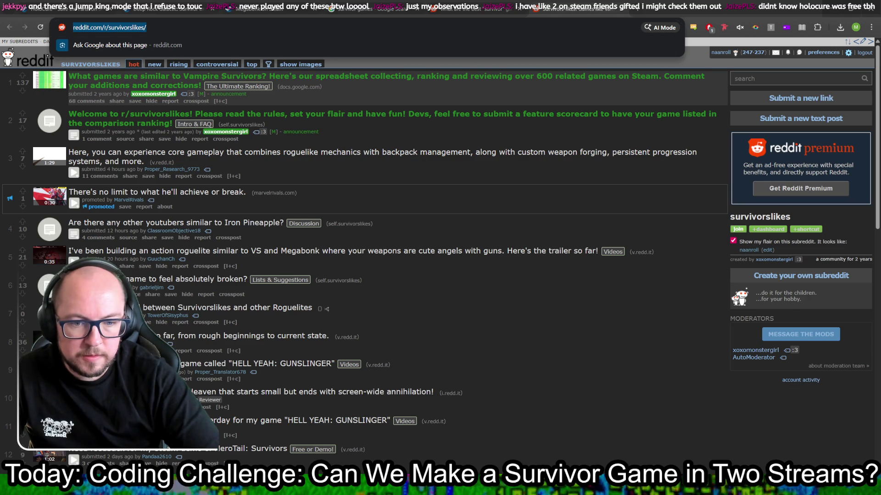
Step: Add the subreddit address as a # comment in TODO.gd, then open the Vampire Survivors-like spreadsheet
key("alt+Tab")
key("Return")
type("#")
type("https://www.reddit.com/r/survivorslikes/")
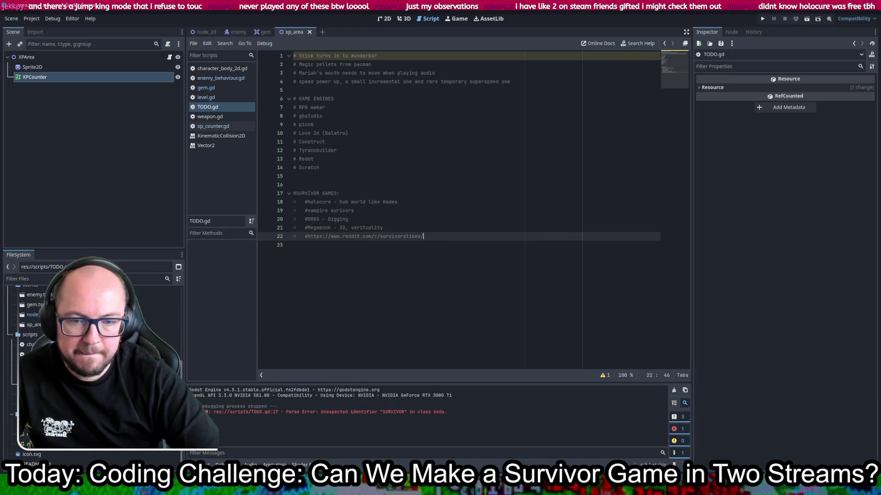
key("alt+Tab")
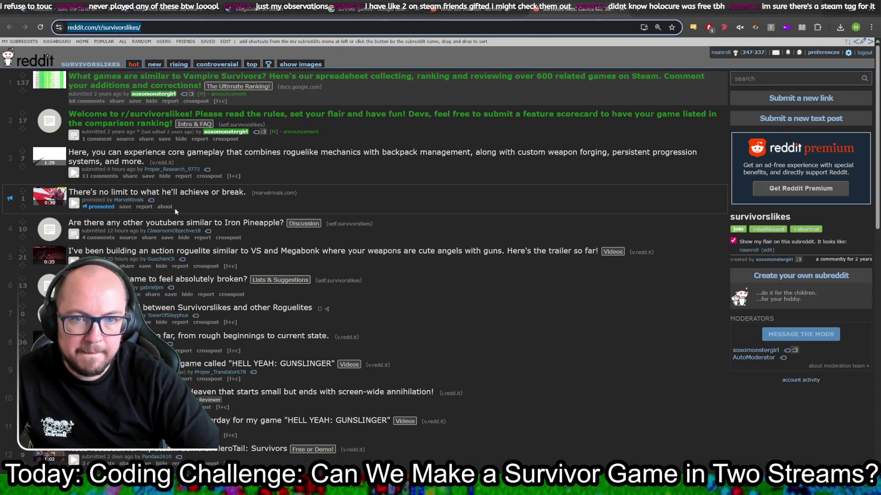
left_click(100, 81)
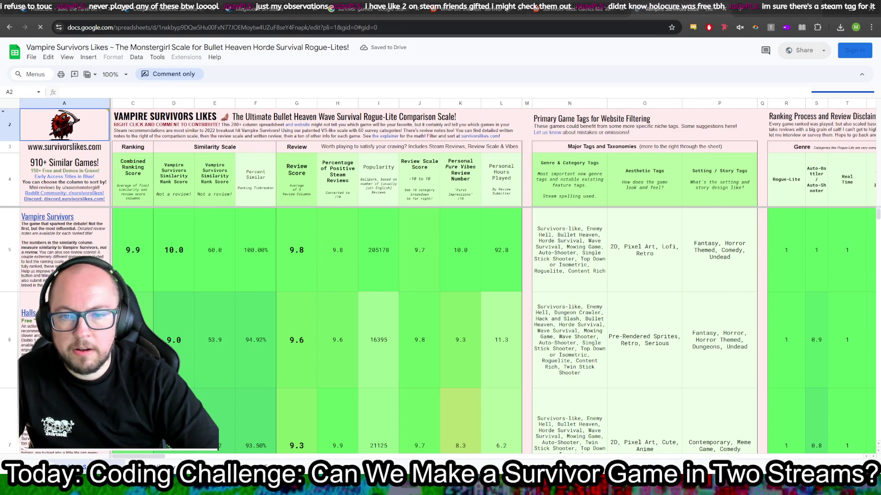
Step: Scroll the Vampire Survivors Likes spreadsheet and paste its Google Sheets URL onto TODO.gd line 23
scroll(181, 305, "down", 1)
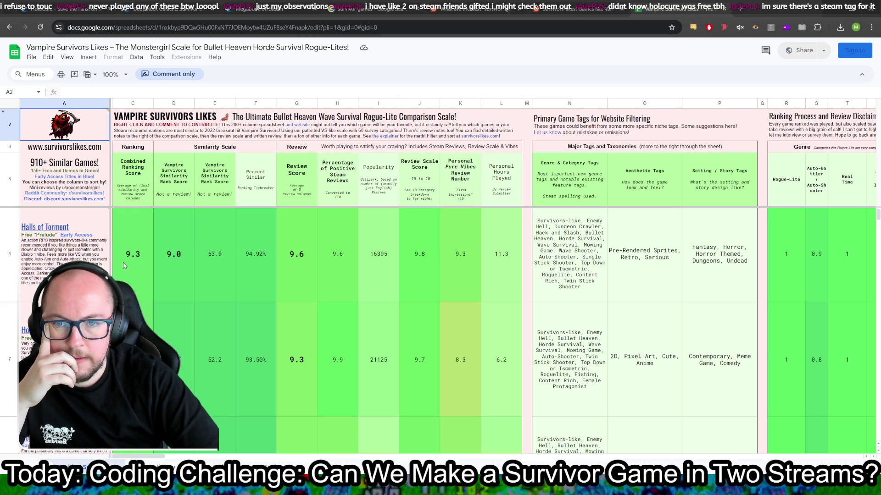
scroll(115, 264, "down", 1)
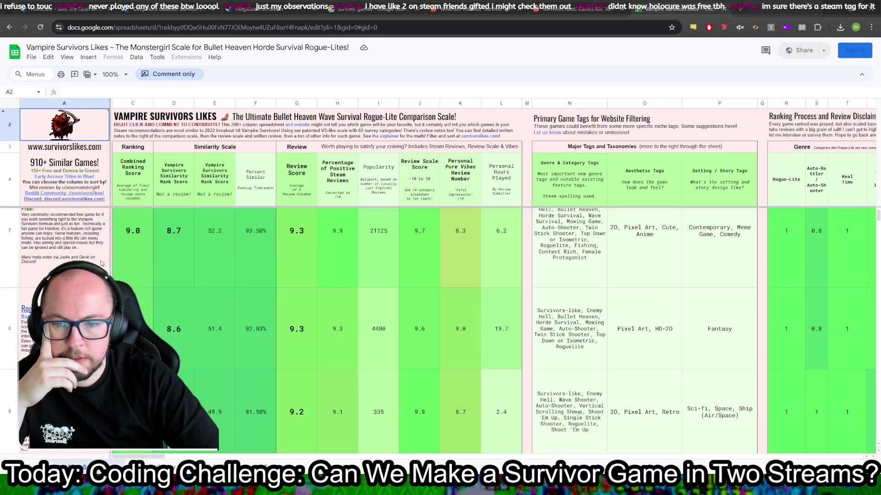
scroll(102, 264, "down", 3)
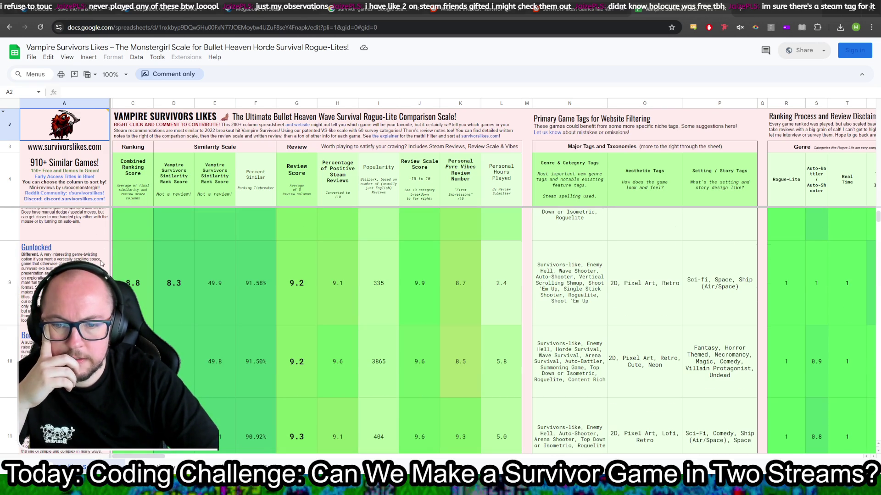
scroll(101, 262, "down", 2)
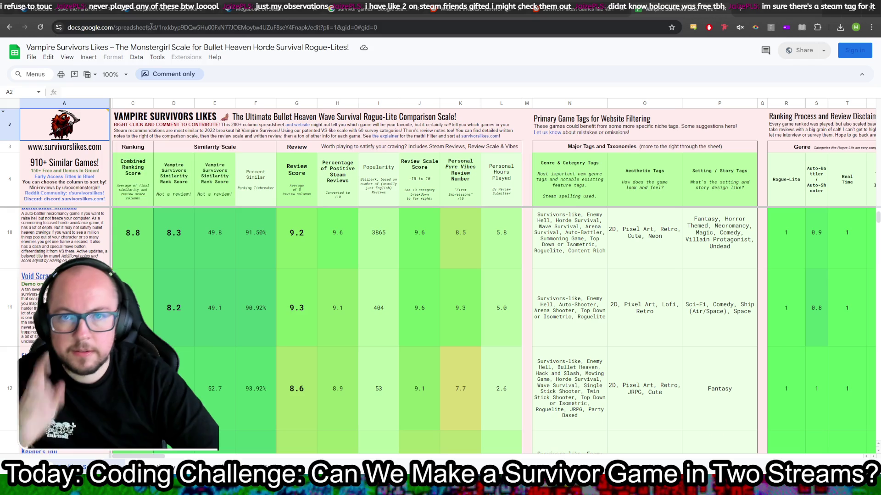
left_click(151, 28)
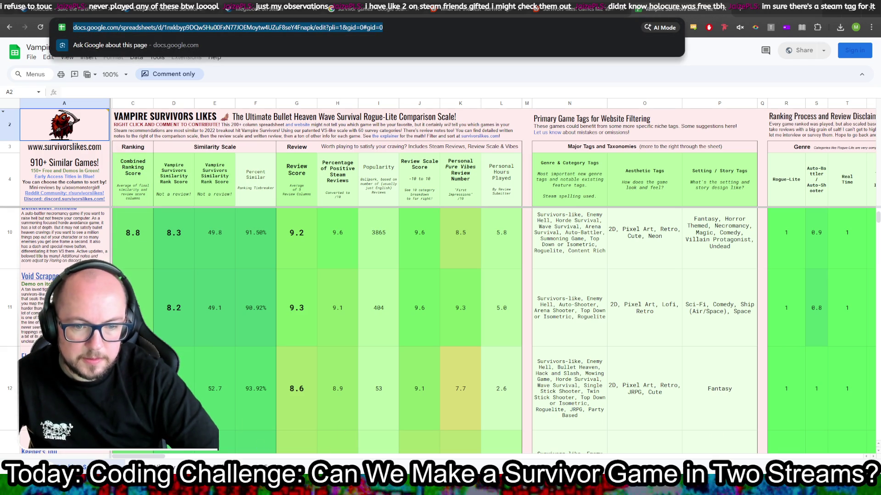
key("ctrl+c")
key("alt+Tab")
key("ctrl+v")
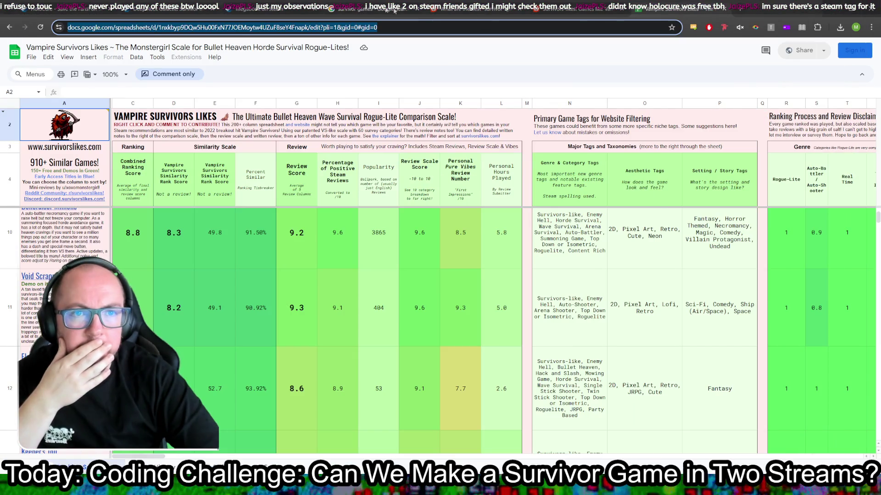
left_click(271, 8)
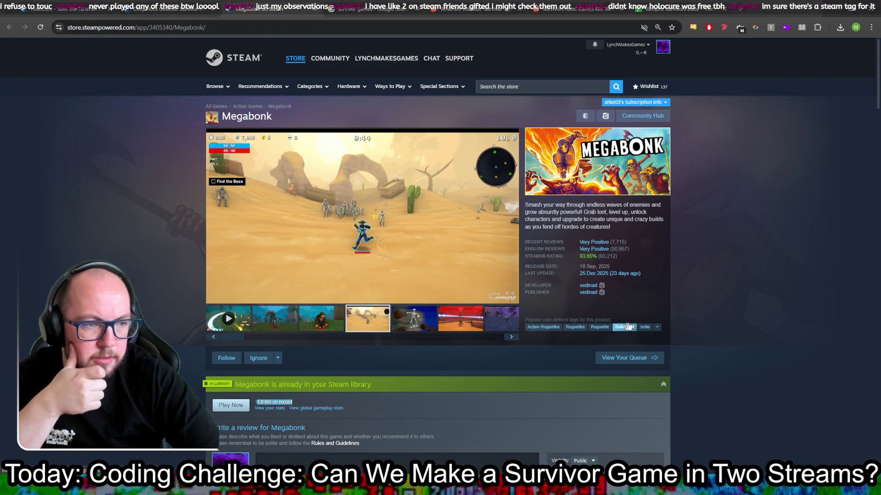
Step: Go from the Deep Rock Galactic: Survivor and HoloCure pages to the Action Roguelike tag listing
key("ctrl+shift+Tab")
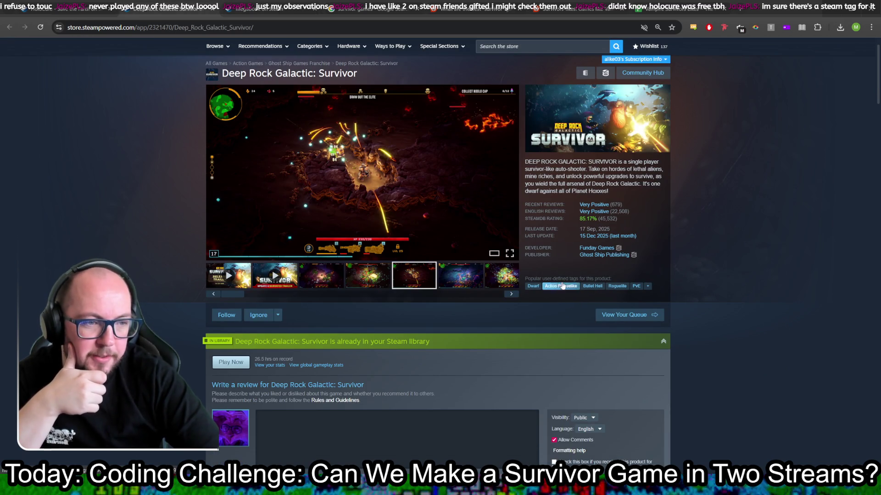
left_click(116, 6)
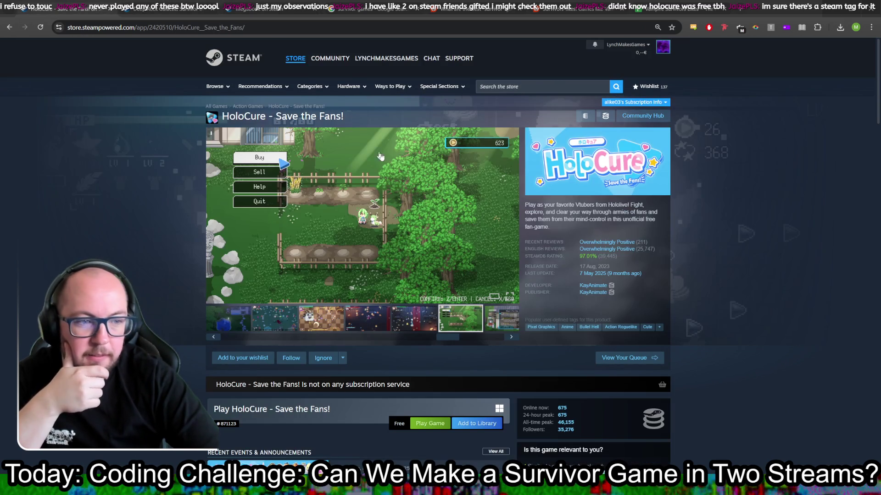
left_click(616, 328)
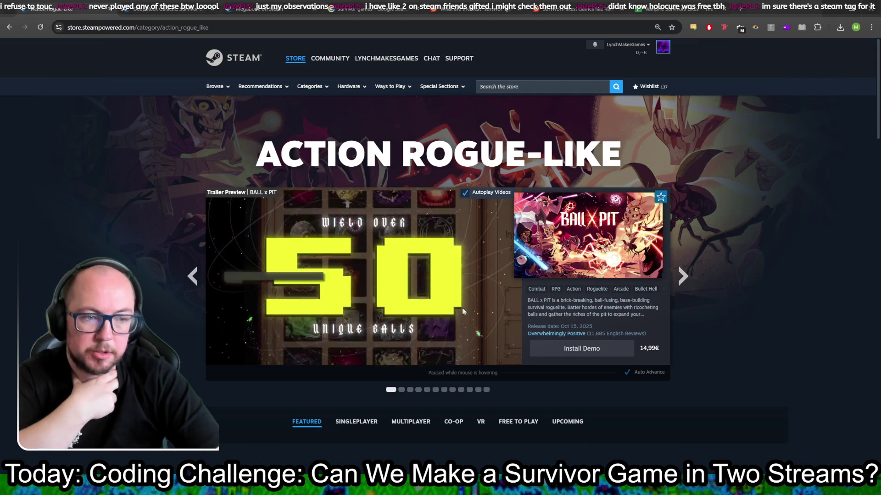
Step: Open Vampire Survivors from the Action Roguelike listing, then return to the comparison spreadsheet
scroll(363, 277, "down", 7)
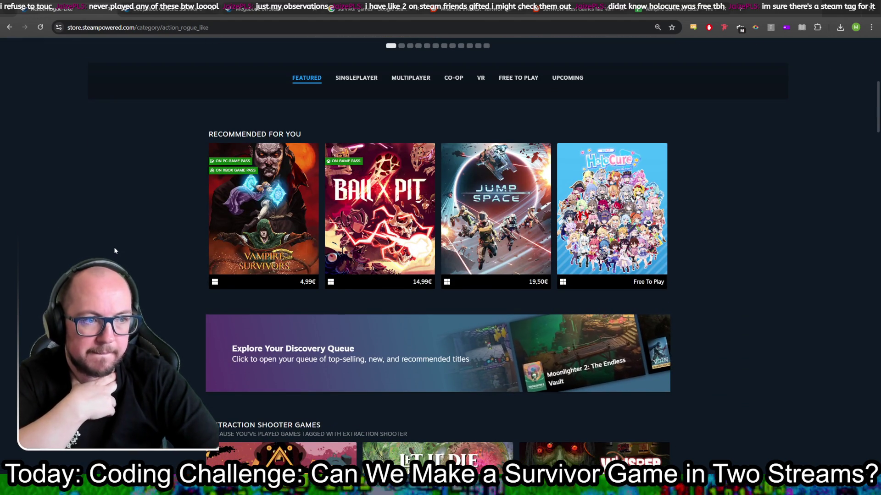
mouse_move(507, 202)
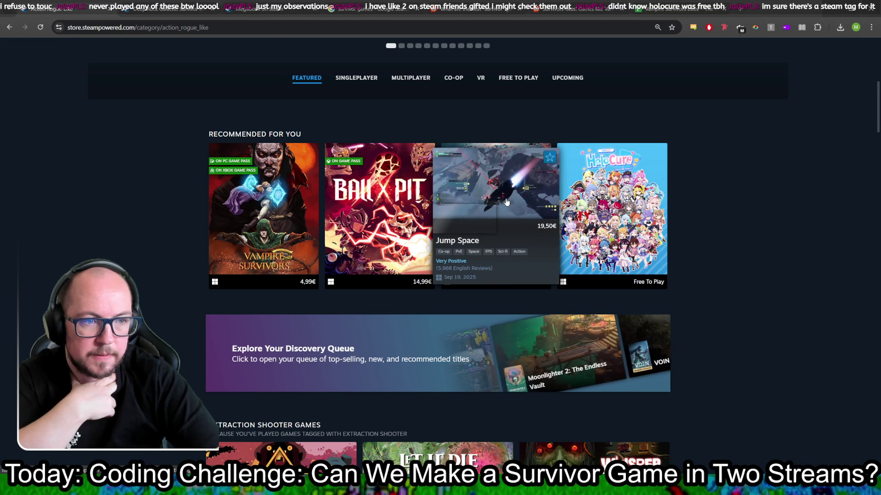
scroll(600, 216, "down", 4)
scroll(762, 259, "down", 7)
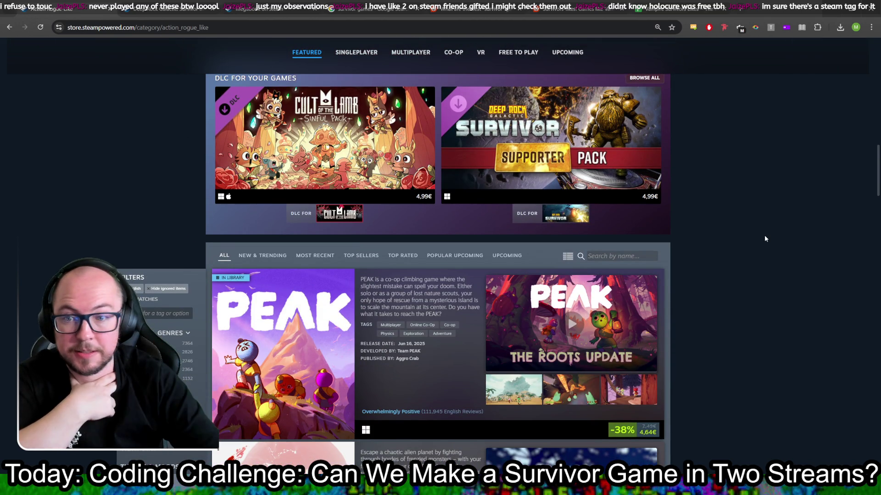
scroll(761, 231, "up", 15)
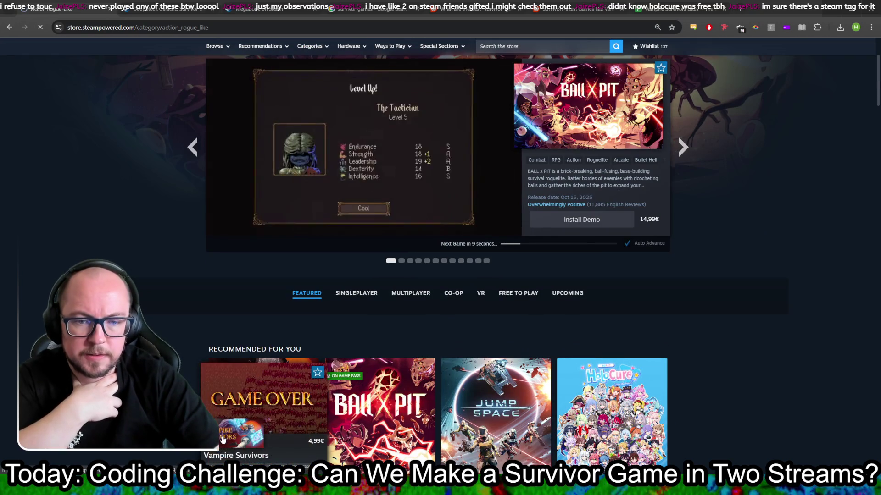
left_click(264, 413)
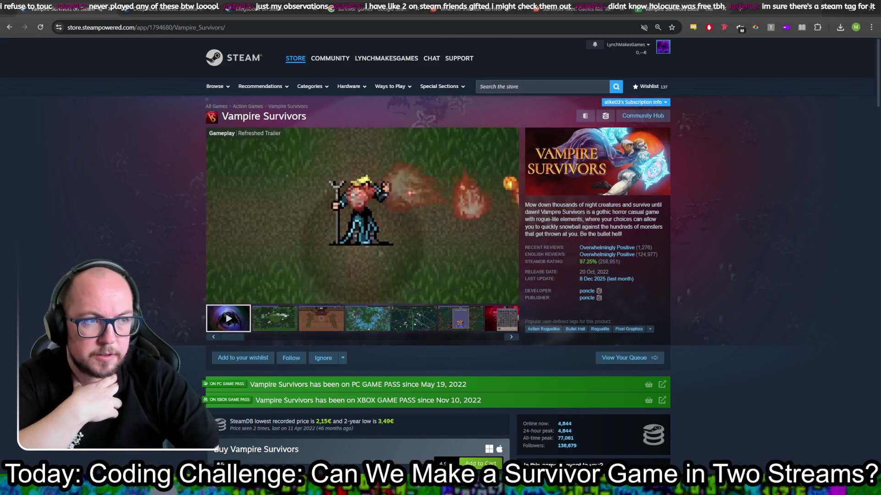
key("ctrl+9")
scroll(440, 321, "up", 10)
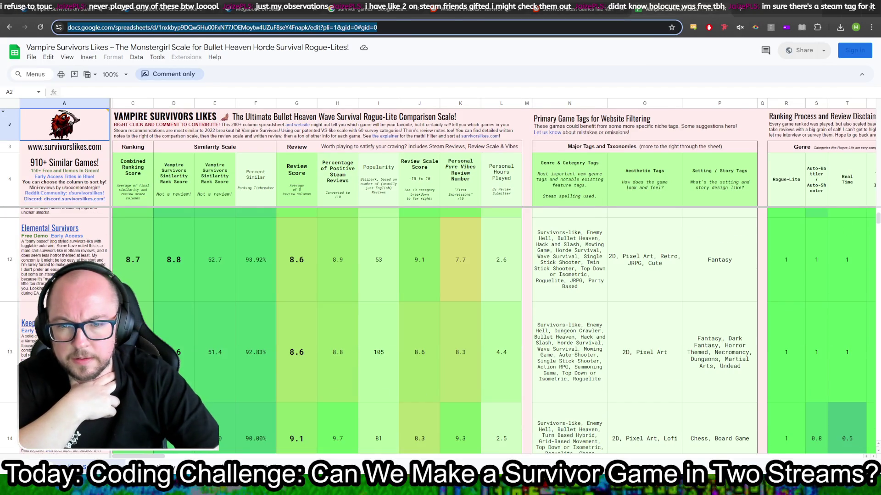
Step: Inspect the HoloCure entry and how its review score in G8 is calculated
scroll(440, 321, "down", 8)
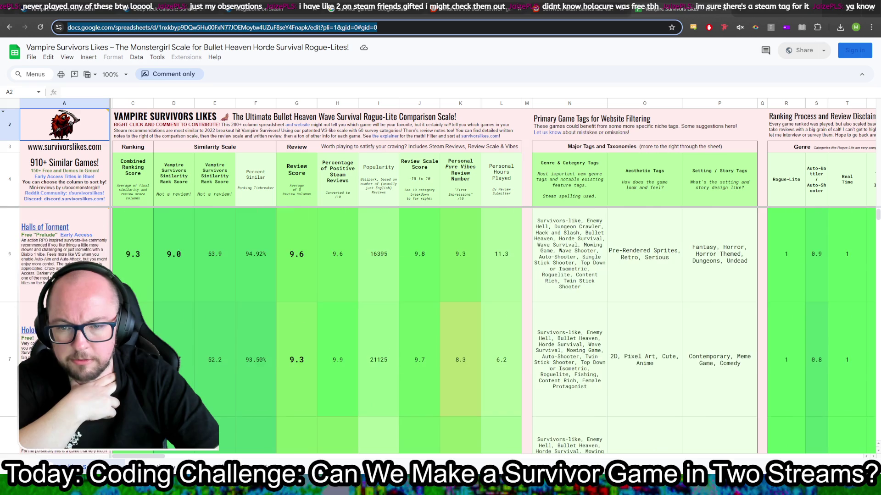
scroll(440, 331, "down", 3)
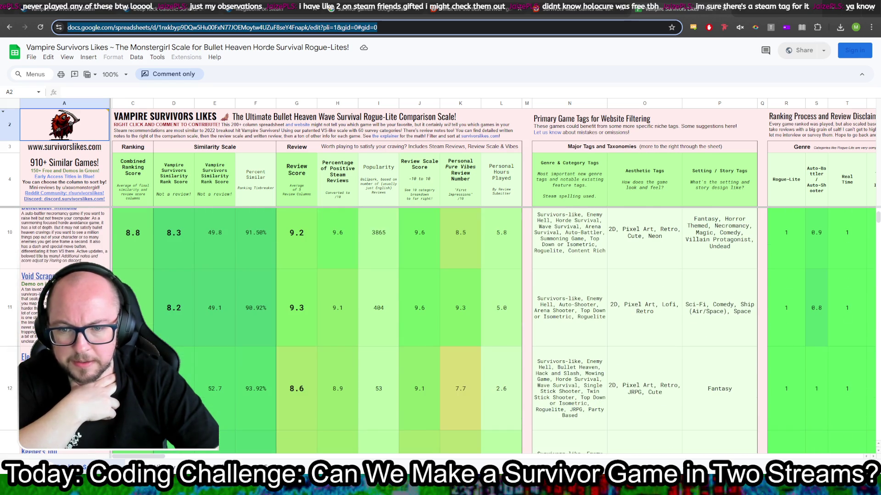
scroll(440, 331, "up", 9)
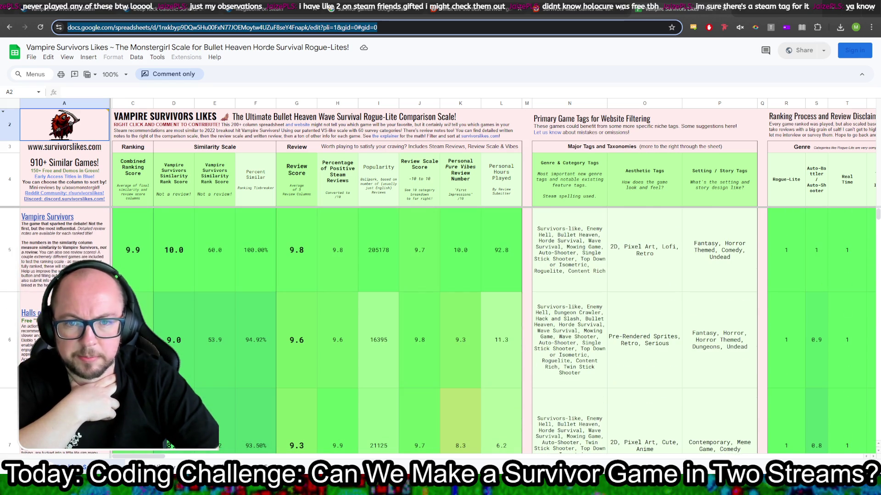
scroll(440, 330, "down", 5)
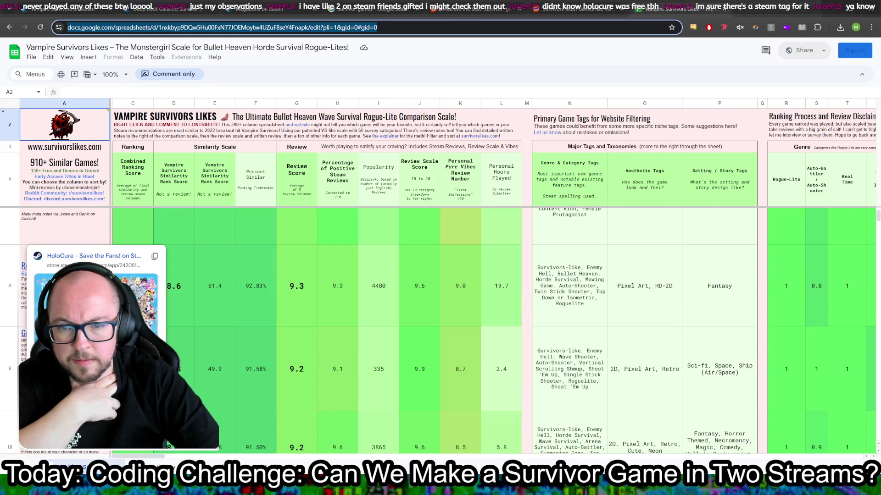
left_click(65, 227)
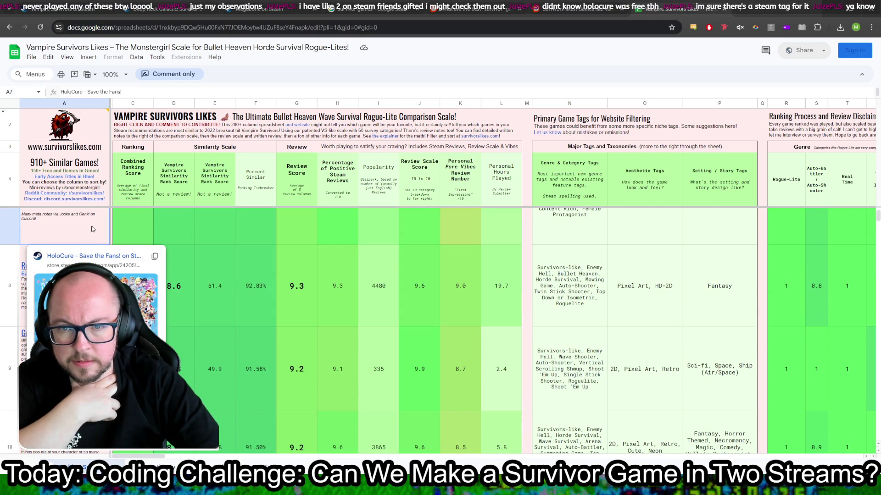
left_click(310, 303)
Step: Scroll down to rows 43–44: Voidigo (9.4 review score) and Hades (9.8)
scroll(318, 323, "down", 5)
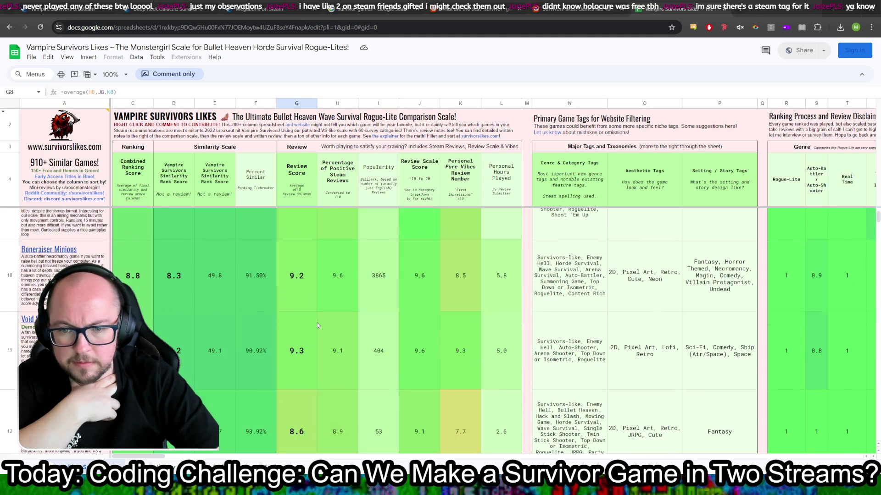
scroll(317, 324, "down", 5)
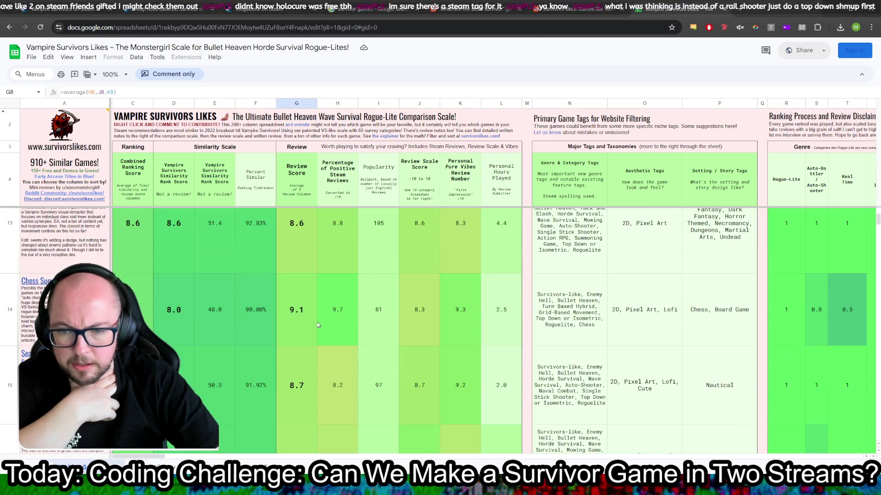
scroll(318, 324, "down", 5)
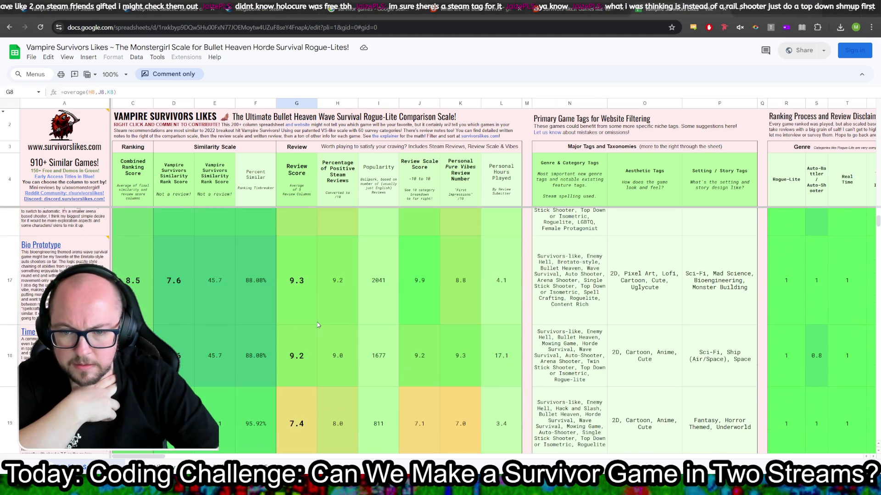
scroll(318, 325, "down", 5)
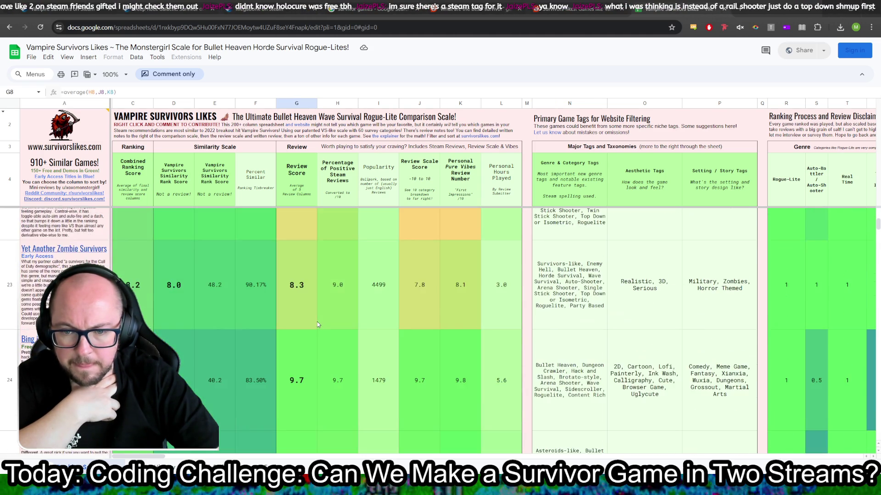
scroll(318, 325, "down", 5)
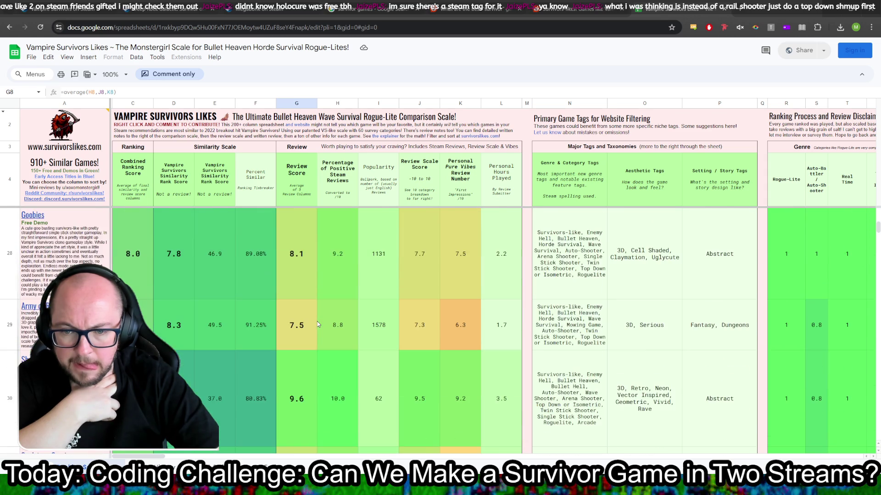
scroll(318, 324, "down", 3)
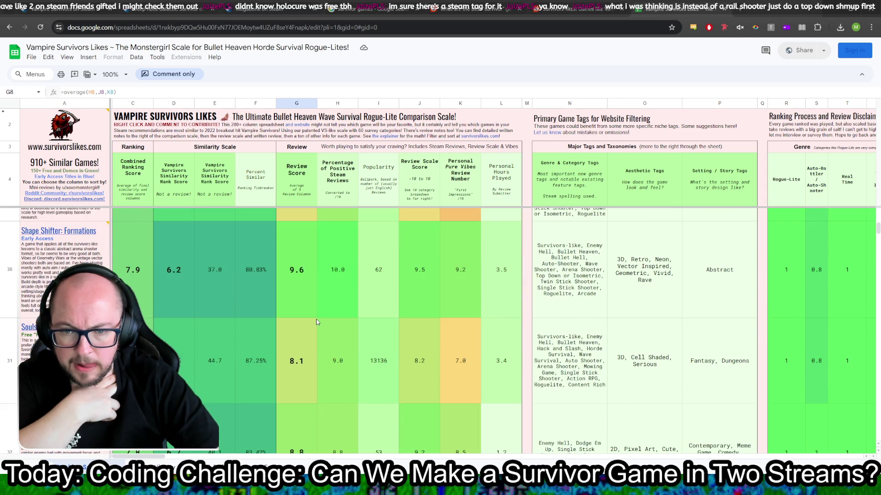
scroll(315, 317, "down", 2)
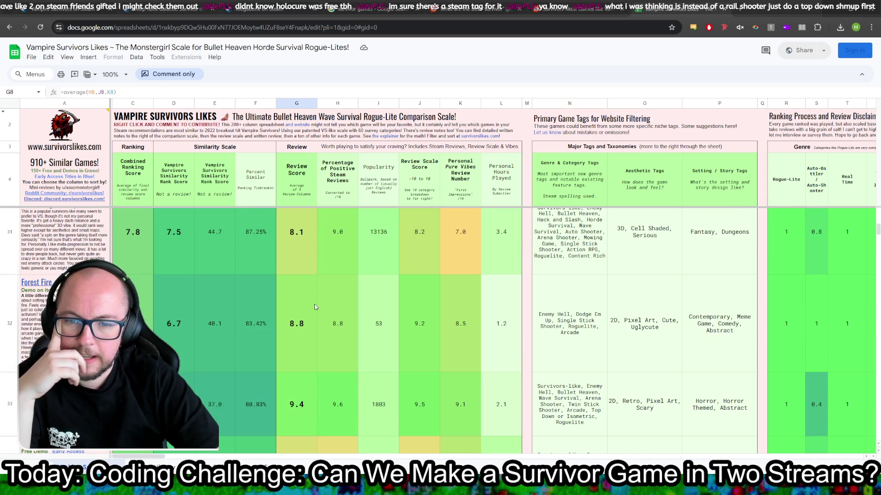
scroll(314, 307, "down", 5)
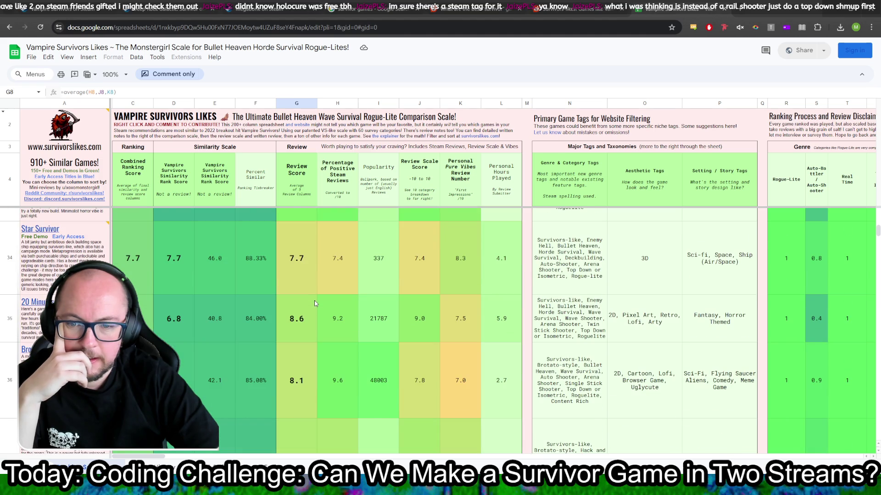
scroll(314, 302, "down", 5)
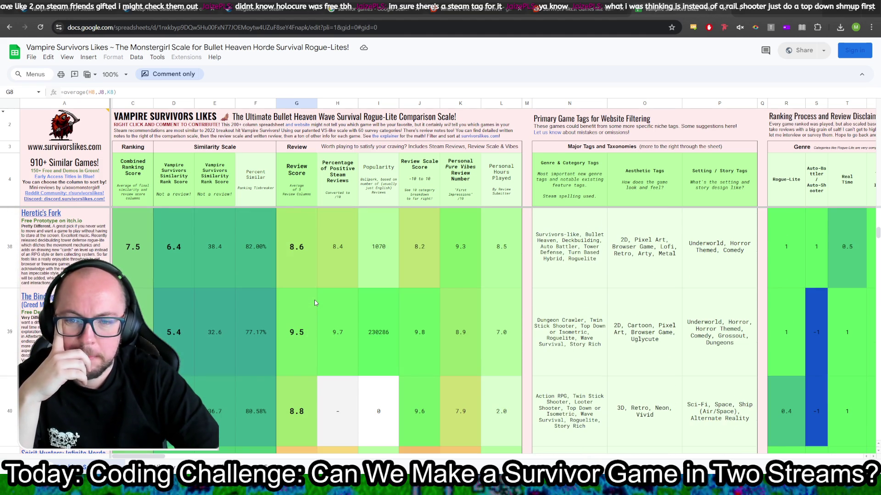
scroll(315, 303, "down", 5)
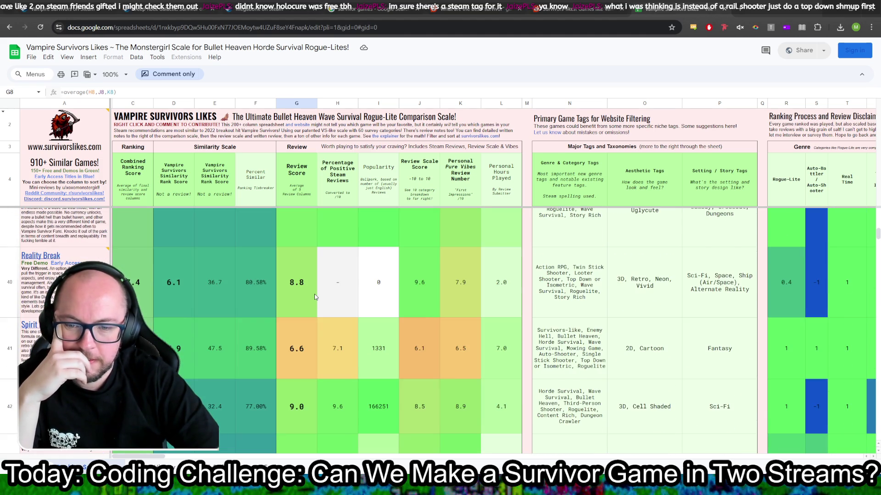
scroll(315, 298, "down", 2)
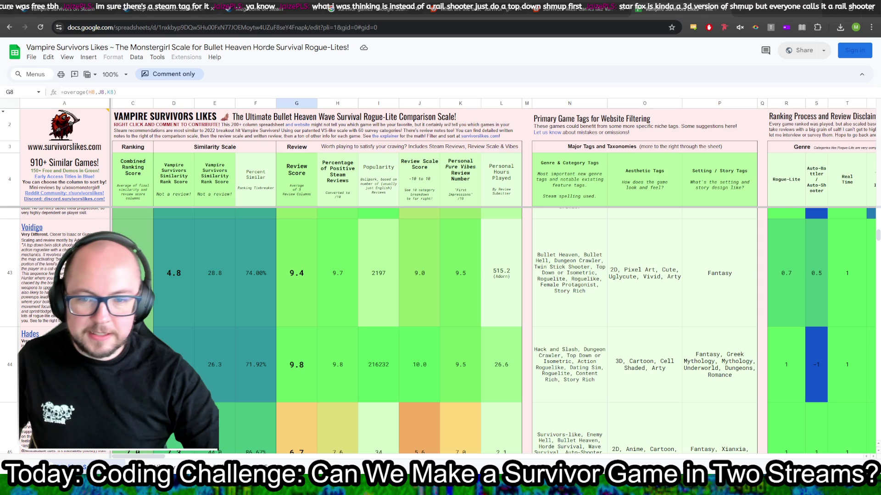
Step: Expand and select the full Hades review, glance at Voidigo and the header links, then return
left_click(30, 335)
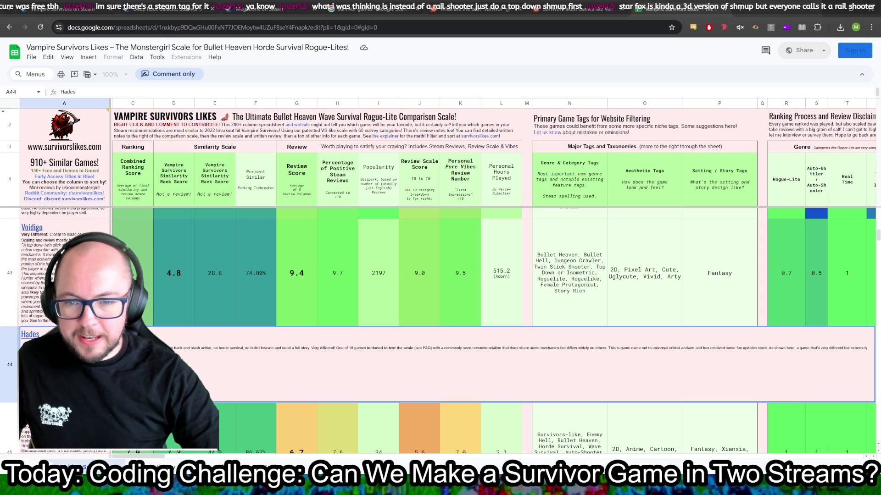
triple_click(138, 348)
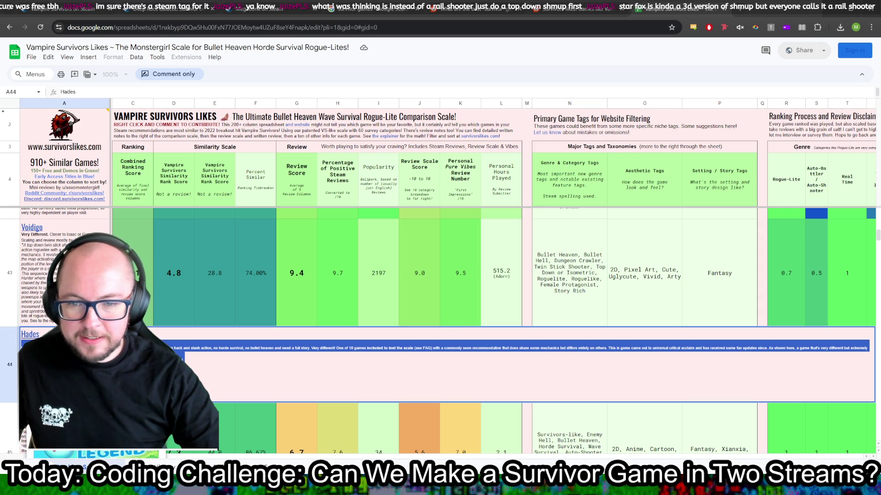
left_click(50, 259)
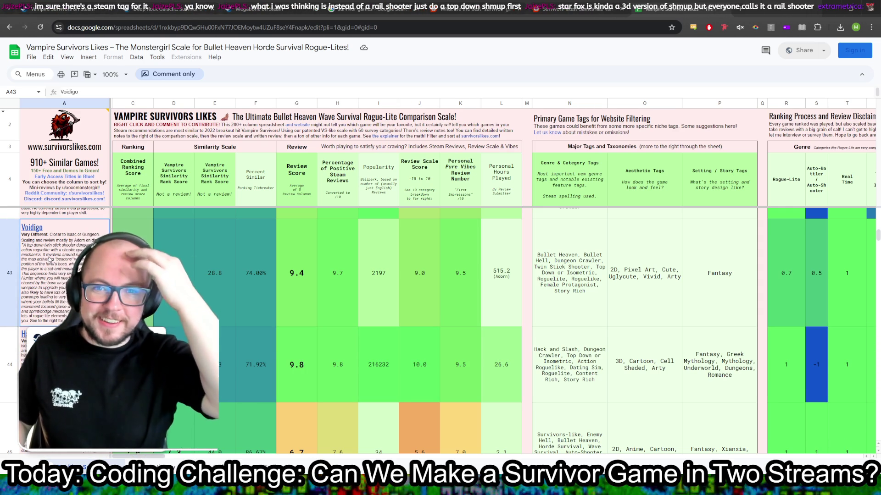
left_click(41, 166)
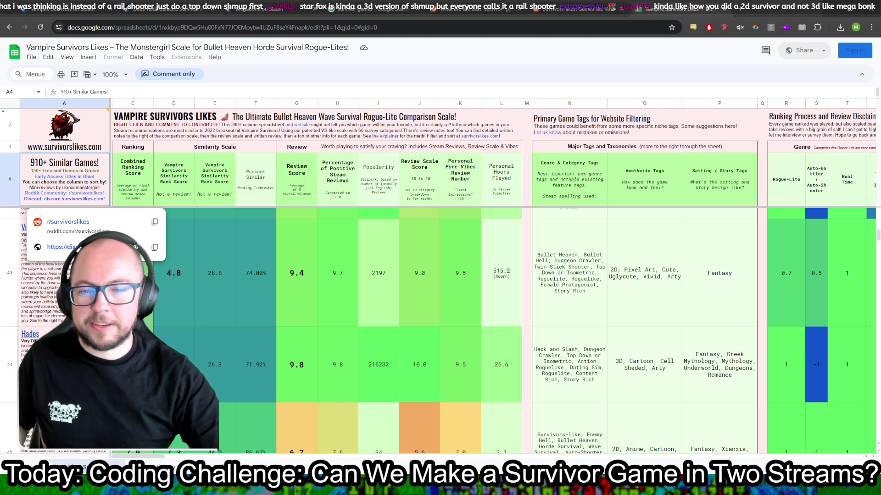
left_click(23, 349)
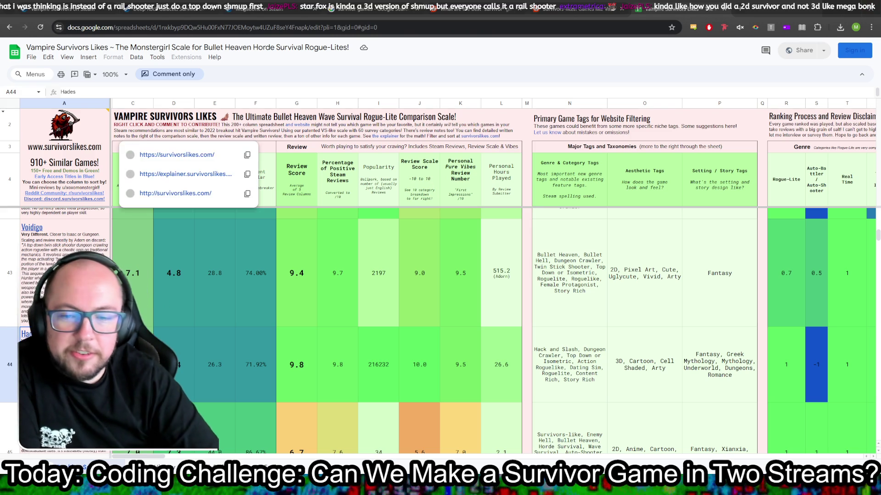
Step: Scroll down the comparison list to Dead Cells and continue on to The Riftbreaker
mouse_move(136, 141)
scroll(179, 361, "down", 3)
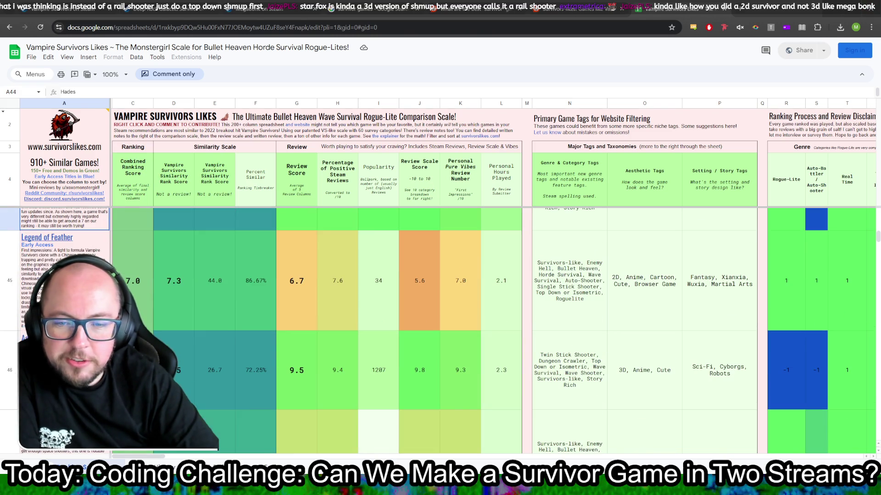
scroll(316, 330, "down", 3)
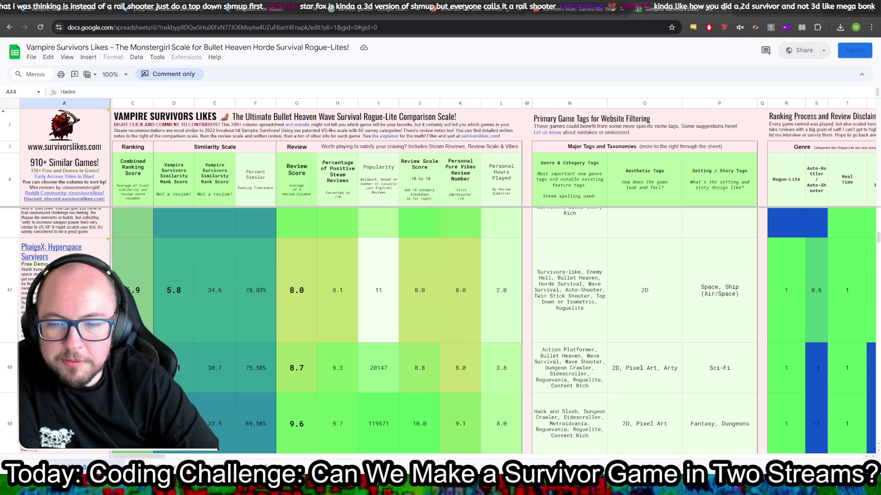
scroll(438, 330, "down", 2)
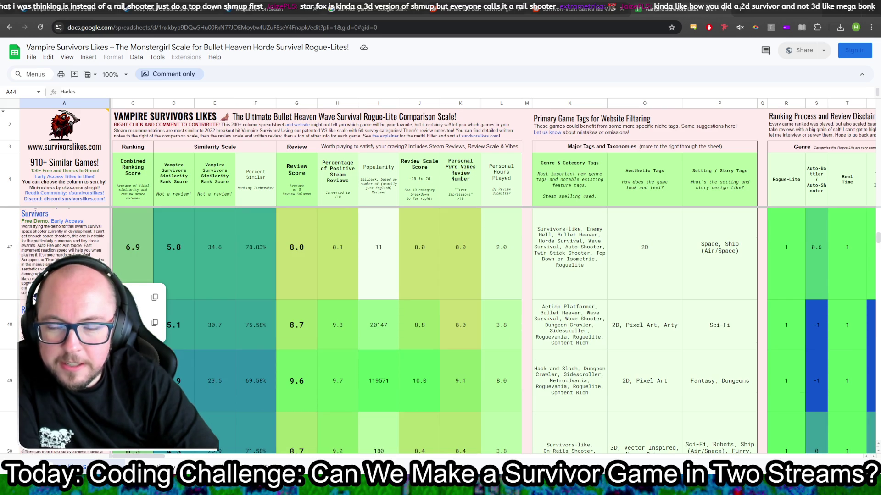
left_click(64, 381)
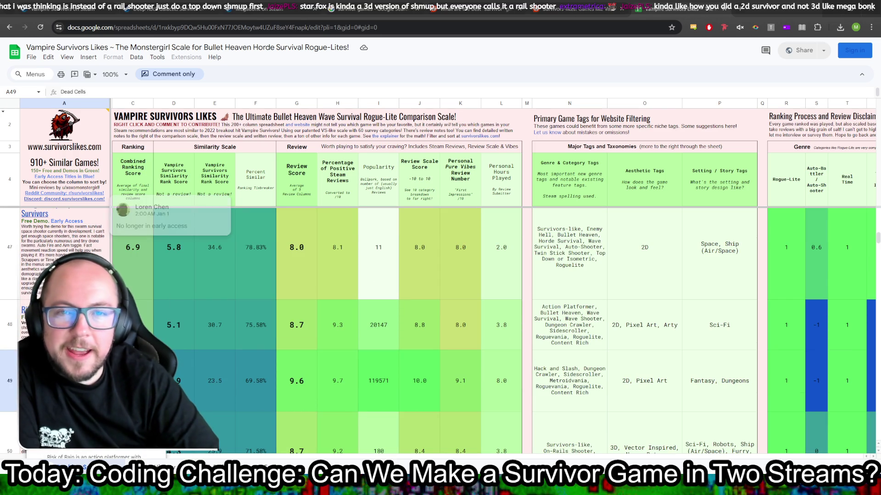
scroll(316, 330, "down", 3)
scroll(105, 262, "down", 5)
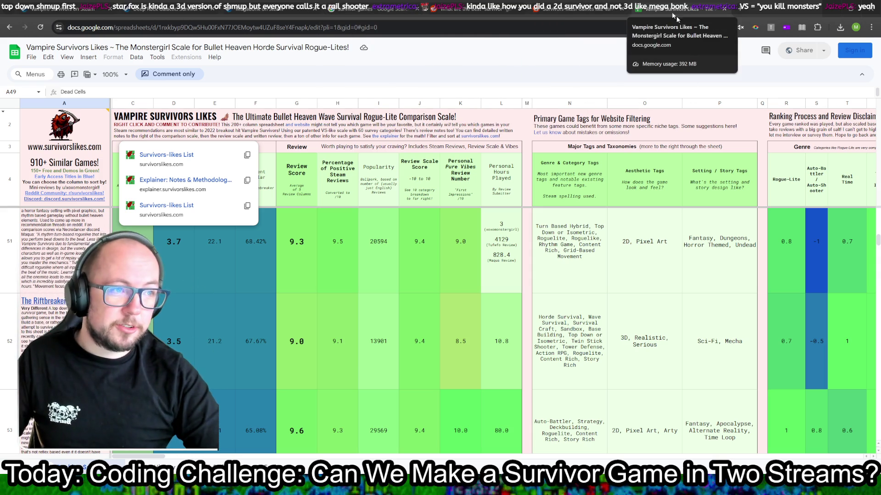
Step: Search the sheet for "deep rock" and dismiss the link preview cards
key("ctrl+f")
type("deep rock")
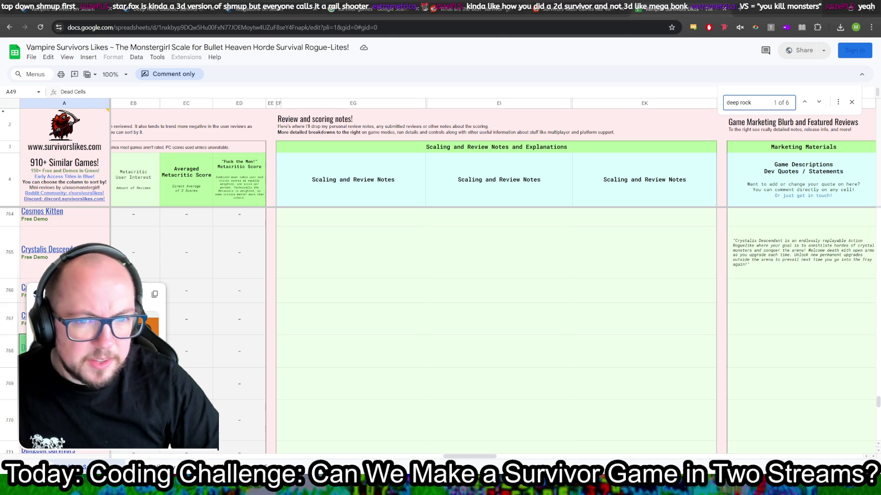
left_click(227, 298)
left_click(133, 350)
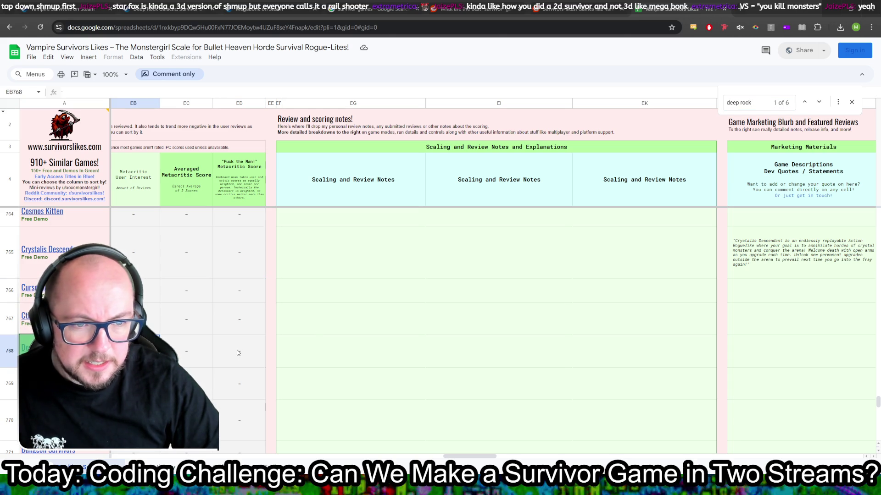
Step: Cycle through the six matches to reach the Deep Rock Galactic: Survivor row
left_click(818, 102)
left_click(817, 103)
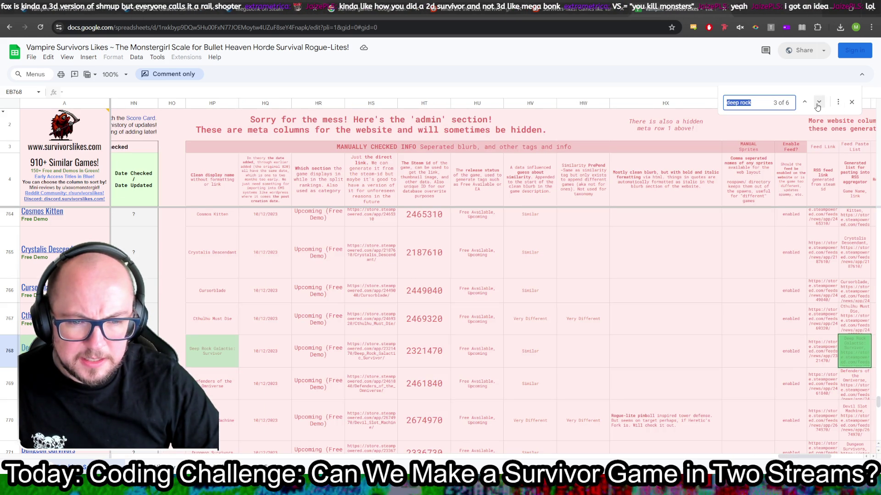
left_click(818, 102)
left_click(819, 102)
left_click(819, 102)
left_click(817, 106)
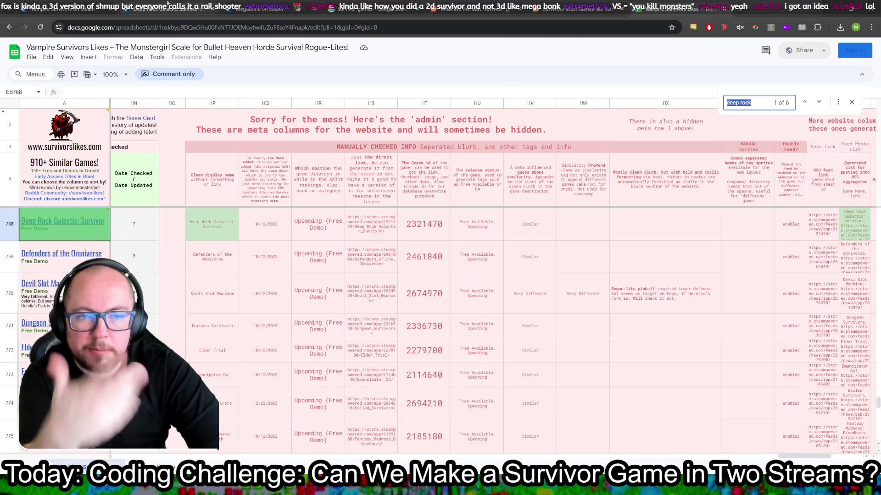
Step: Go to the Deep Rock Galactic: Survivor store page and scroll down to Customer Reviews
left_click(168, 6)
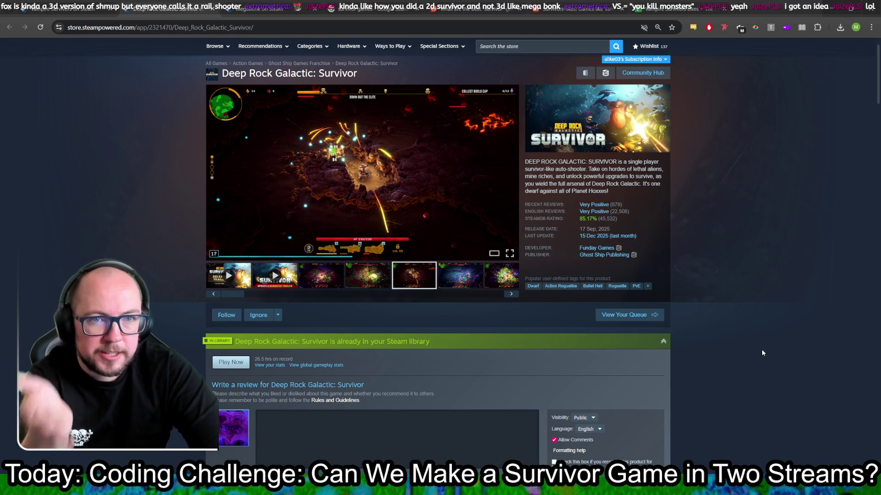
scroll(761, 348, "down", 3)
scroll(762, 342, "up", 3)
mouse_move(619, 215)
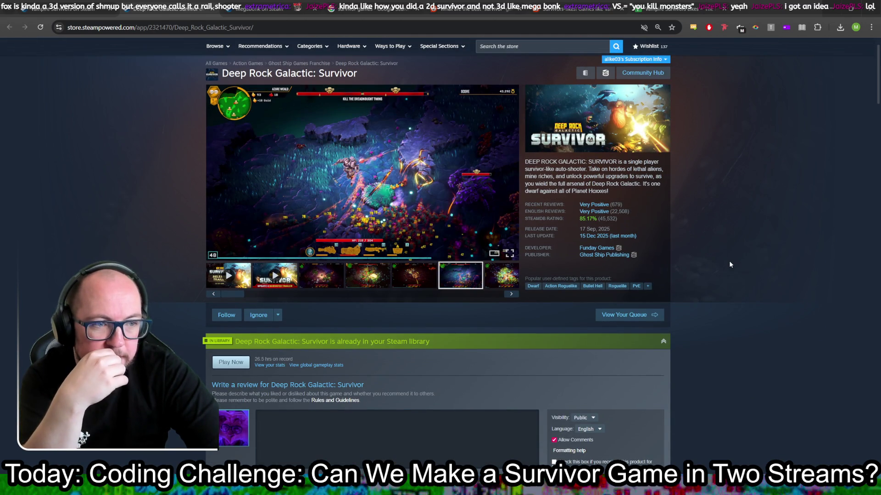
scroll(730, 264, "down", 10)
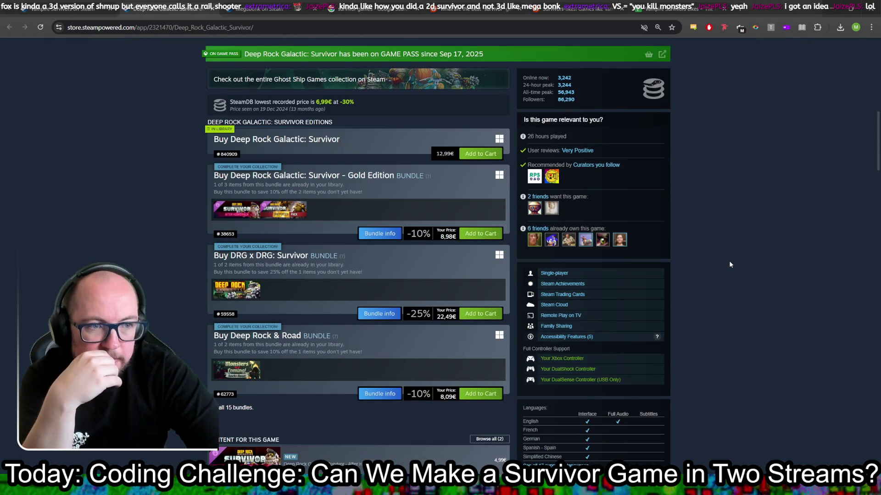
scroll(730, 264, "down", 5)
scroll(730, 265, "down", 20)
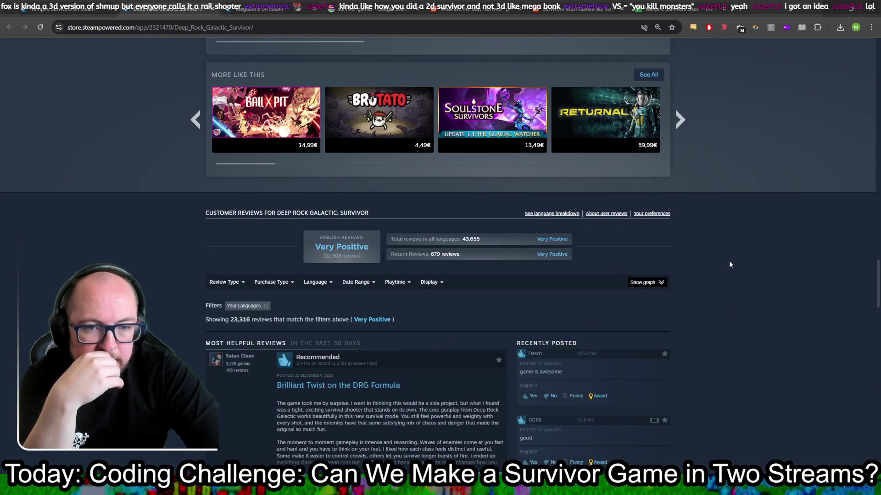
scroll(729, 264, "down", 1)
scroll(730, 264, "down", 5)
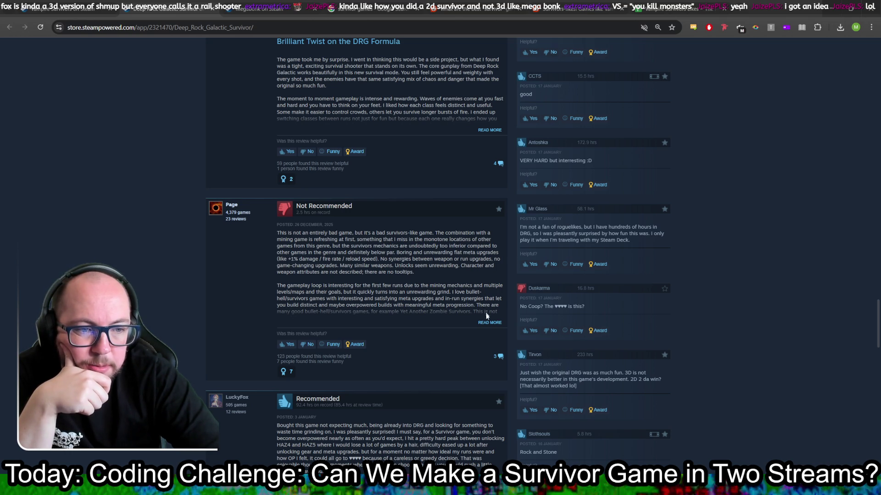
Step: Read the full Not Recommended review, then scroll back to the top of the page
left_click(489, 323)
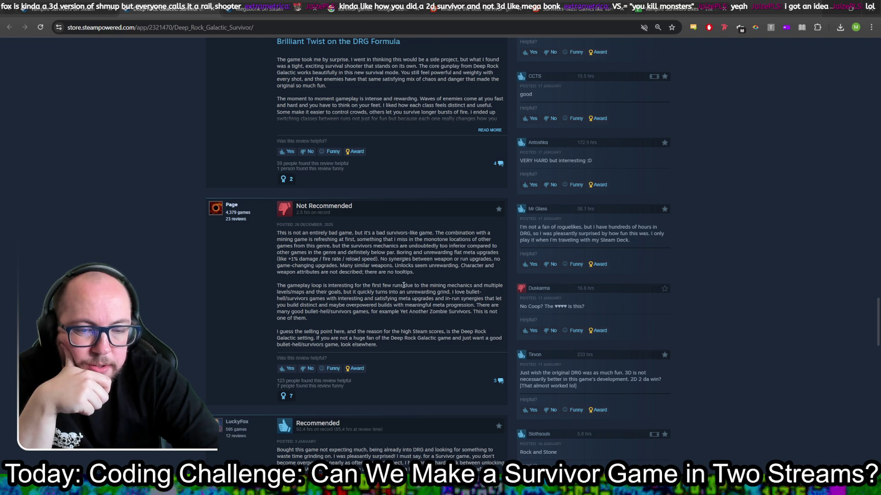
scroll(403, 286, "up", 20)
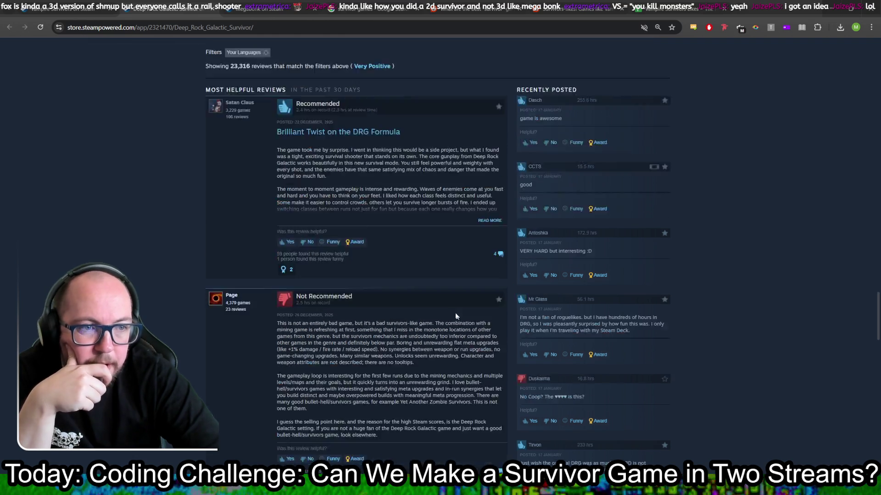
scroll(502, 324, "up", 15)
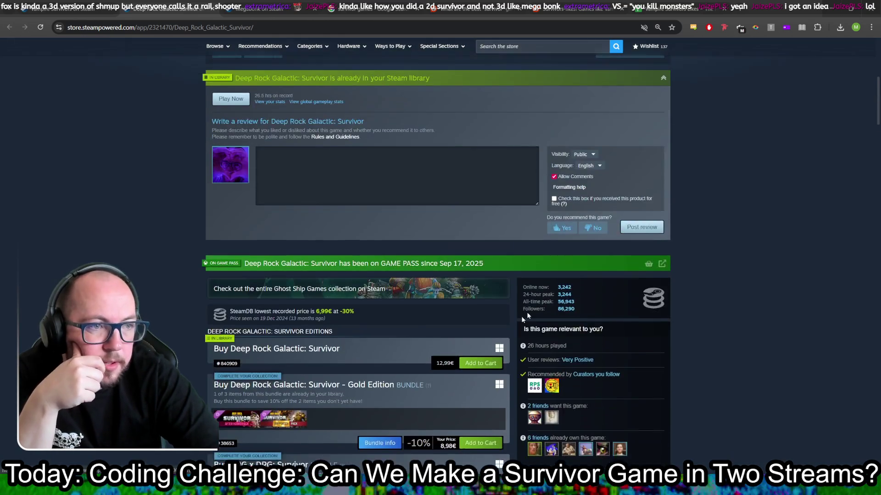
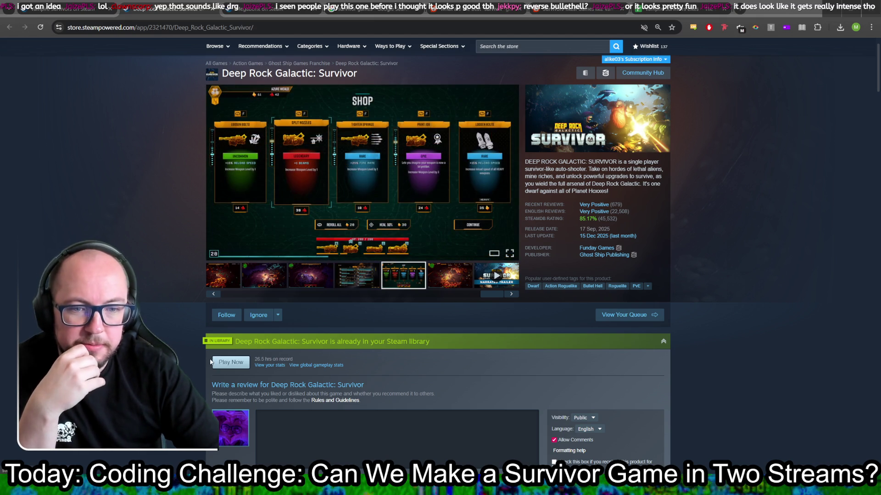
Step: Find Deep Rock Galactic: Survivor in the Steam library by searching 'deep'
scroll(323, 306, "down", 2)
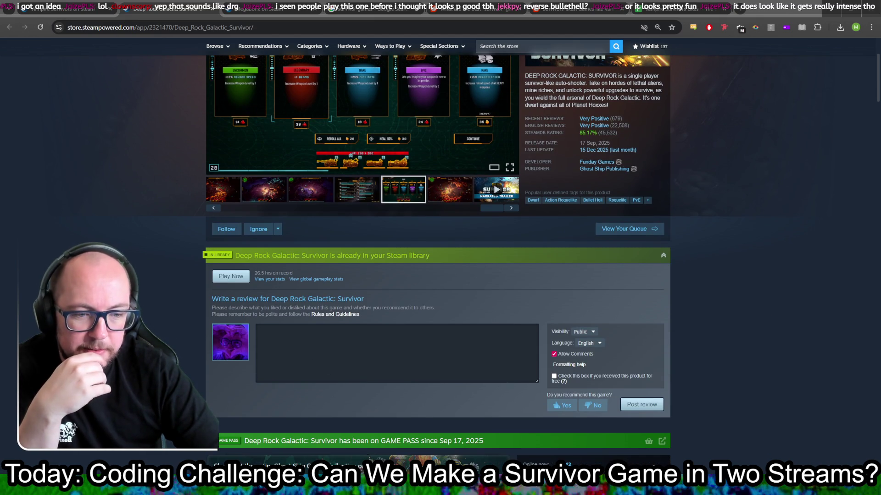
key("alt+Tab")
left_click(82, 20)
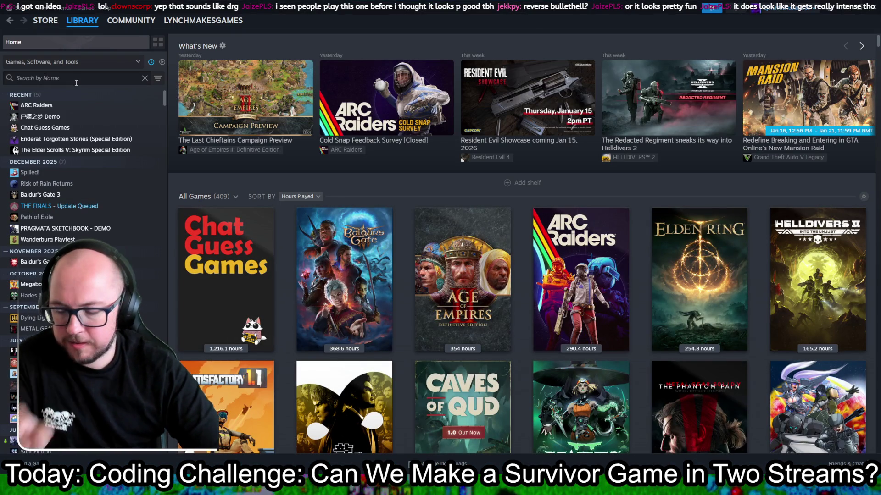
left_click(77, 83)
type("deep")
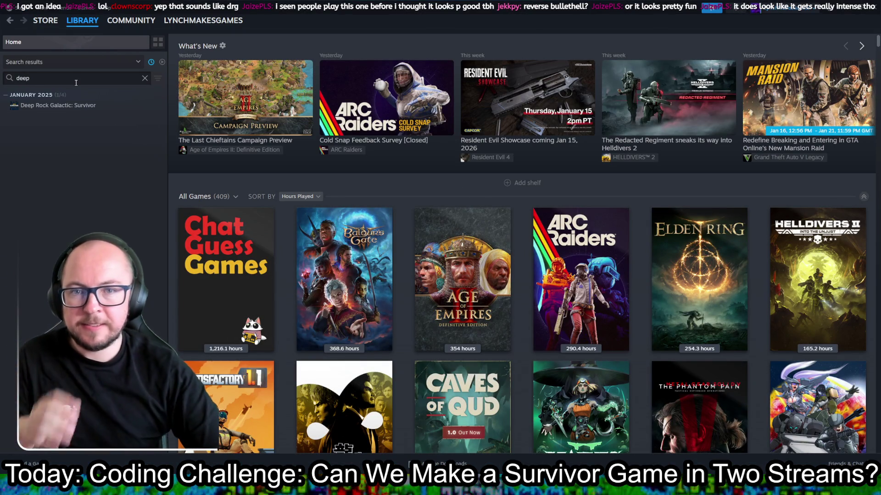
left_click(55, 105)
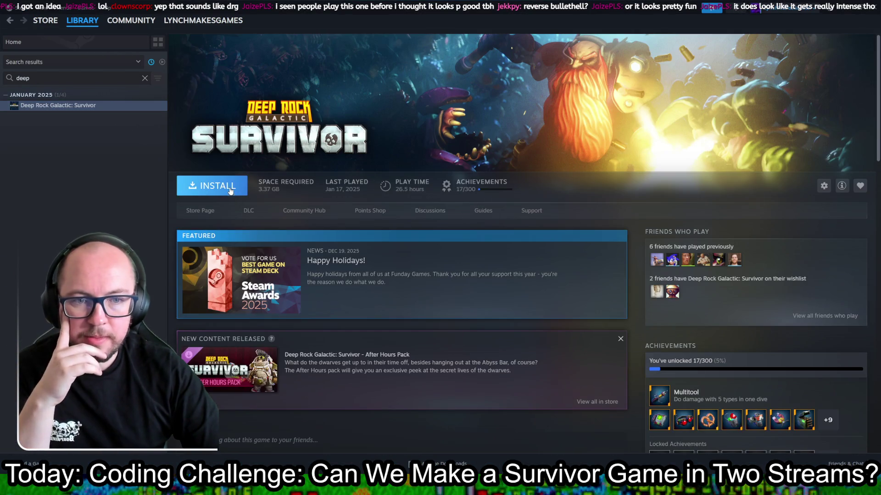
Step: Install it to Local Drive (C:), then minimize Steam and go to the spreadsheet
left_click(230, 187)
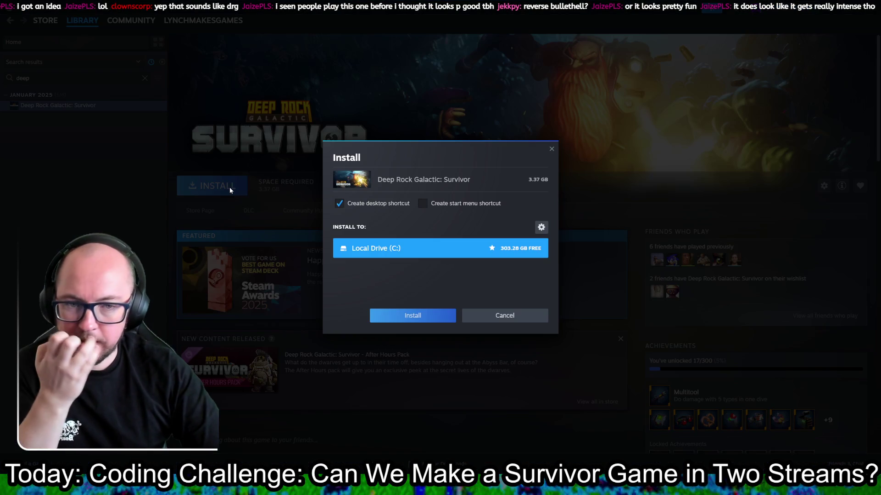
left_click(418, 318)
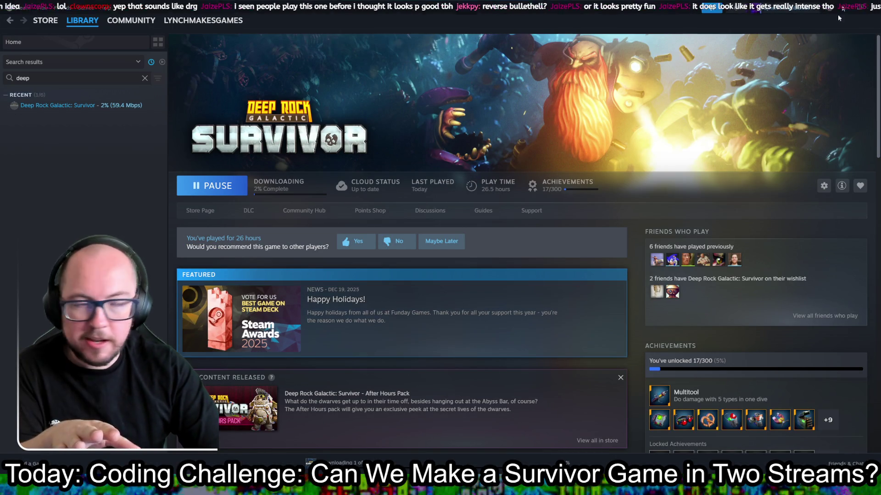
left_click(848, 10)
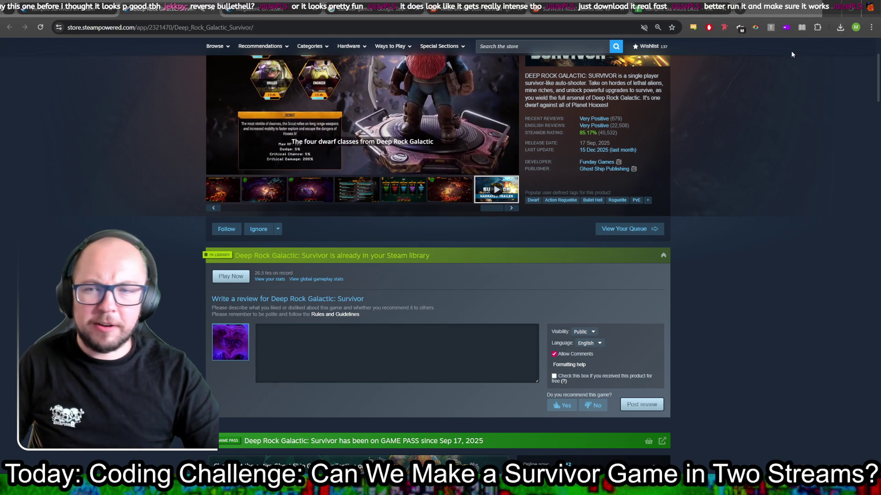
left_click(665, 8)
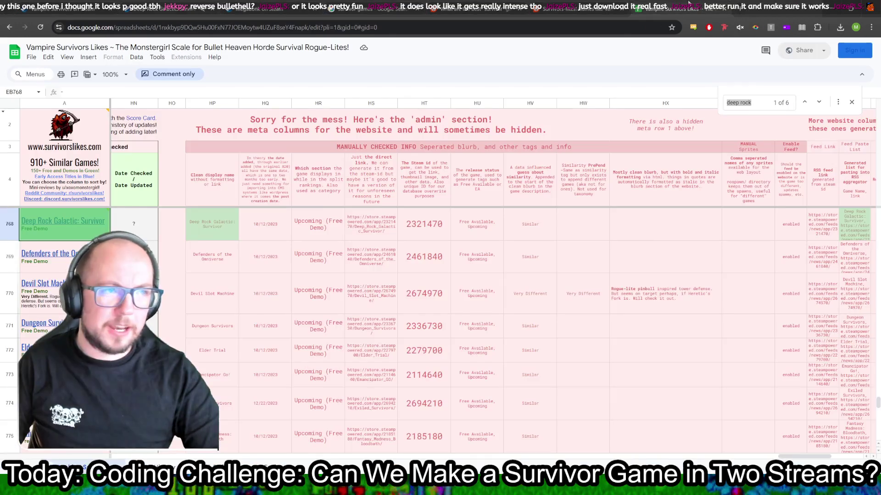
Step: Jump to the Deep Rock row 768, peek at Update History, then switch to r/survivorslikes
scroll(306, 345, "up", 20)
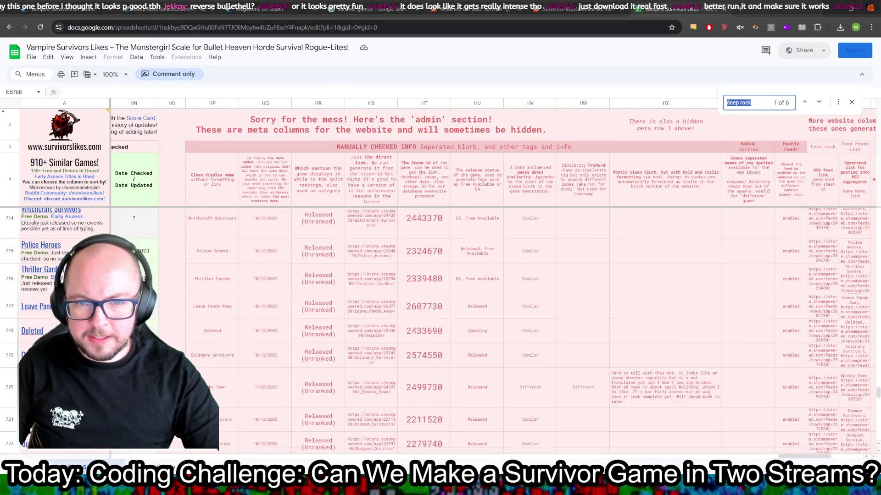
scroll(766, 373, "up", 5)
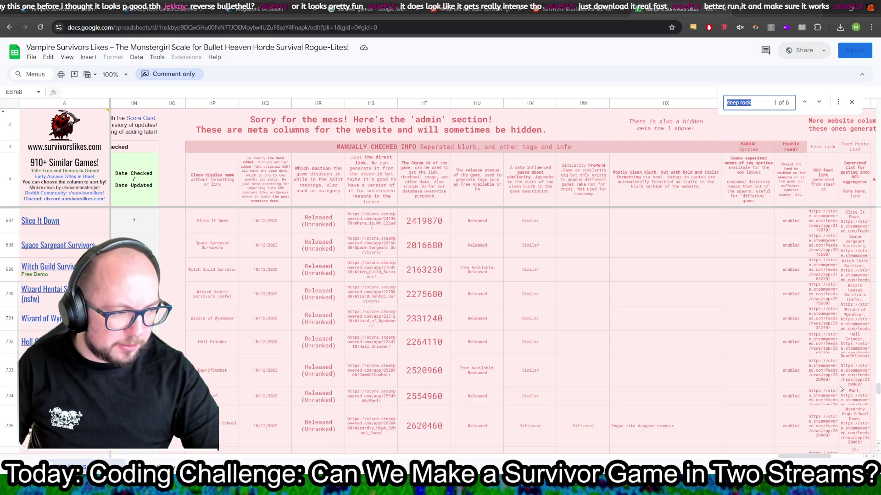
left_click_drag(877, 389, 877, 212)
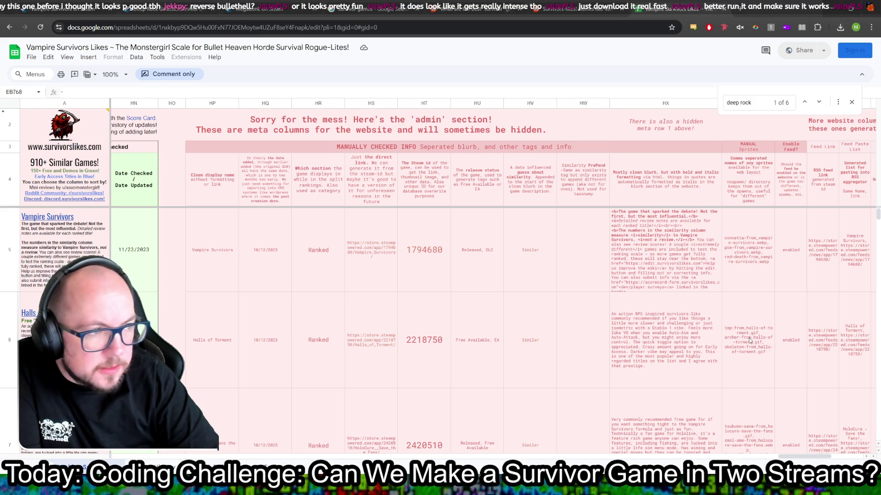
left_click(852, 101)
key("ctrl+shift+Page_Down")
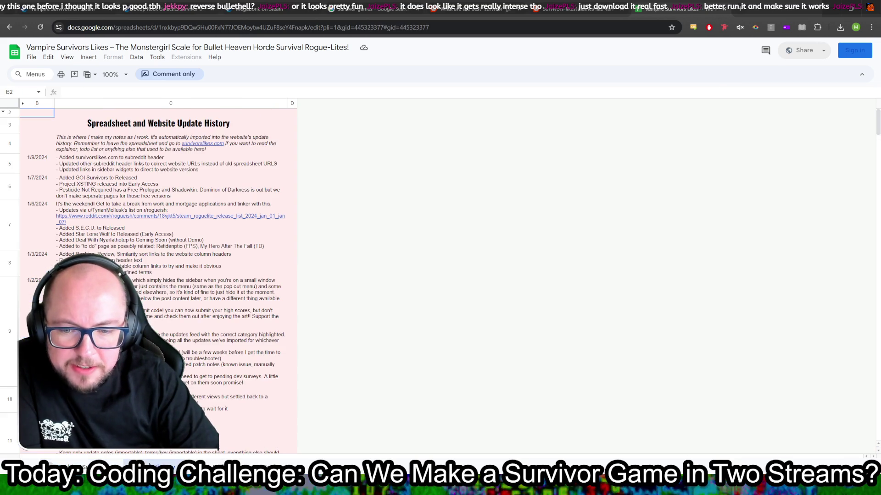
key("ctrl+shift+Page_Up")
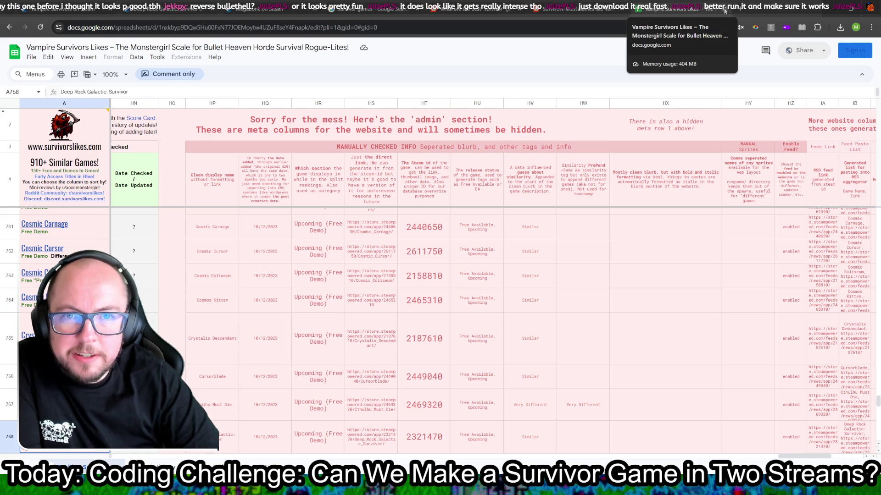
left_click(292, 5)
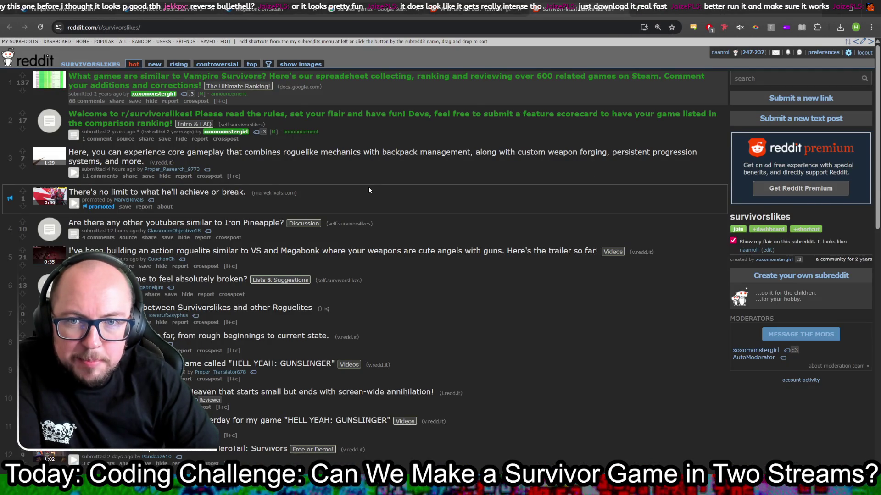
Step: Scroll the r/survivorslikes listing down and back up, then return to Godot's TODO.gd
scroll(368, 189, "down", 15)
scroll(368, 189, "up", 15)
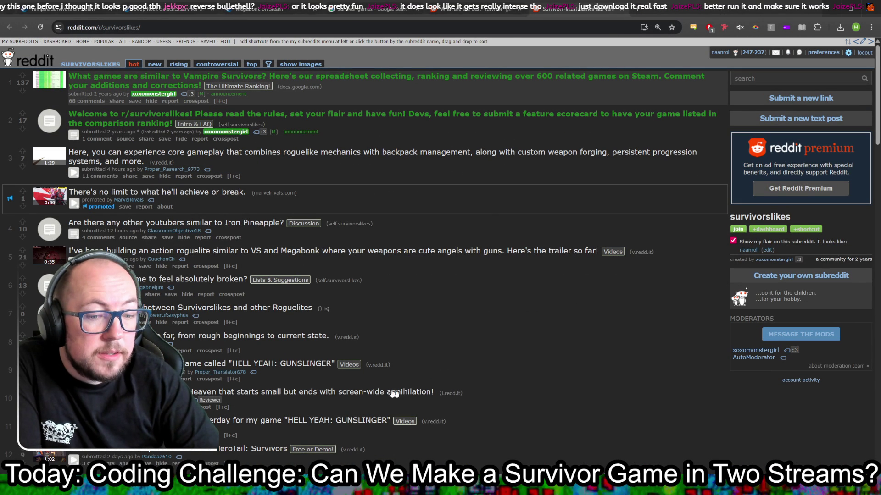
key("alt+Tab")
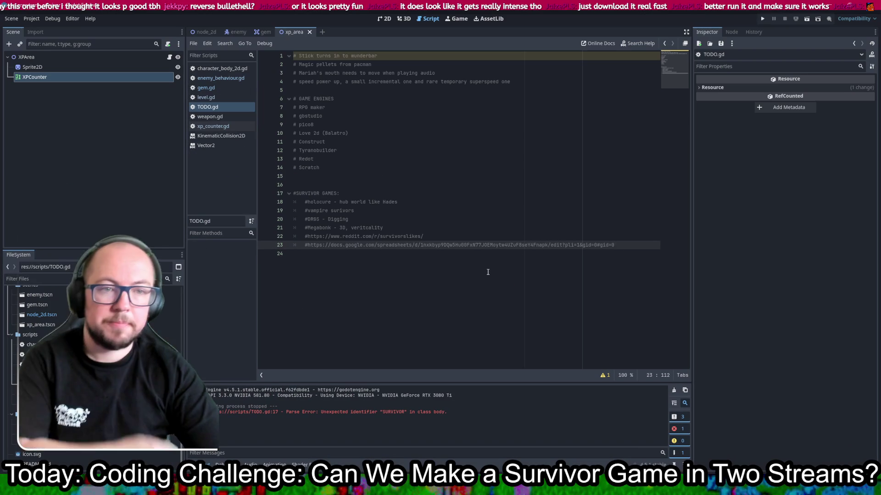
Step: Show the XP box in Godot's 2D scene view
left_click(477, 269)
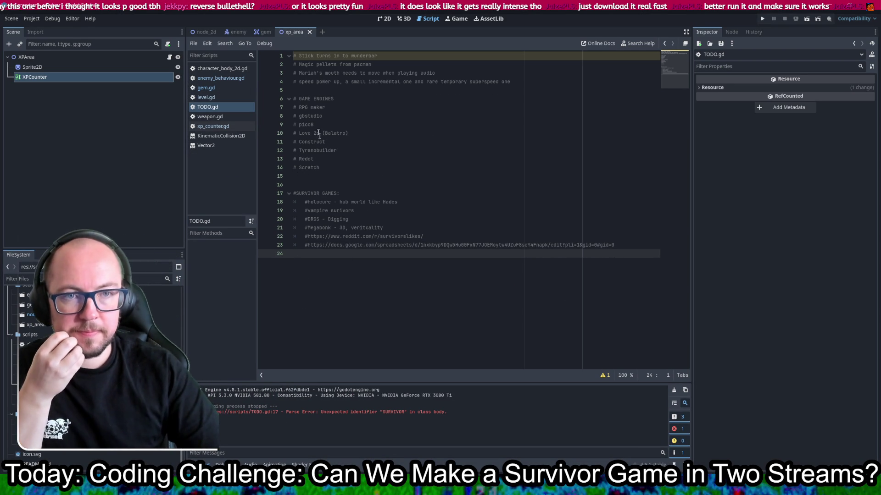
left_click(385, 19)
mouse_move(489, 273)
left_mouse_down()
mouse_move(491, 236)
mouse_move(421, 183)
mouse_move(439, 184)
left_mouse_up()
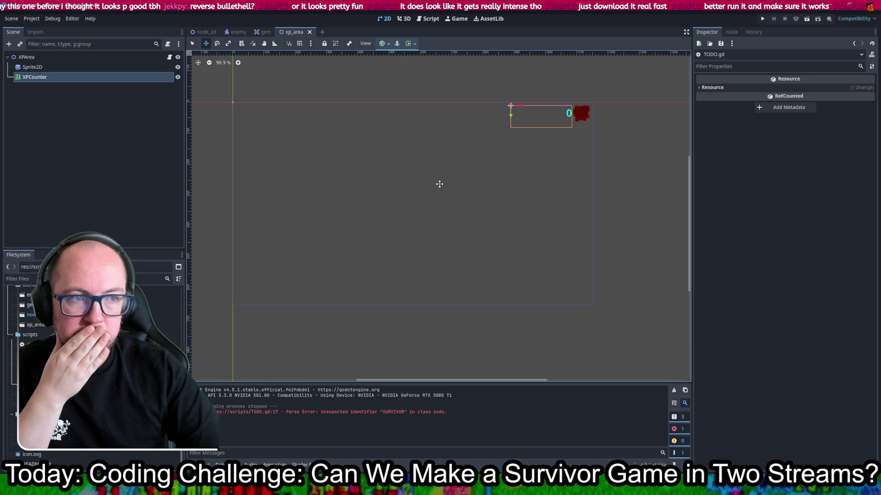
Step: Add a ColorRect child node under XPArea, then return to the browser
right_click(39, 58)
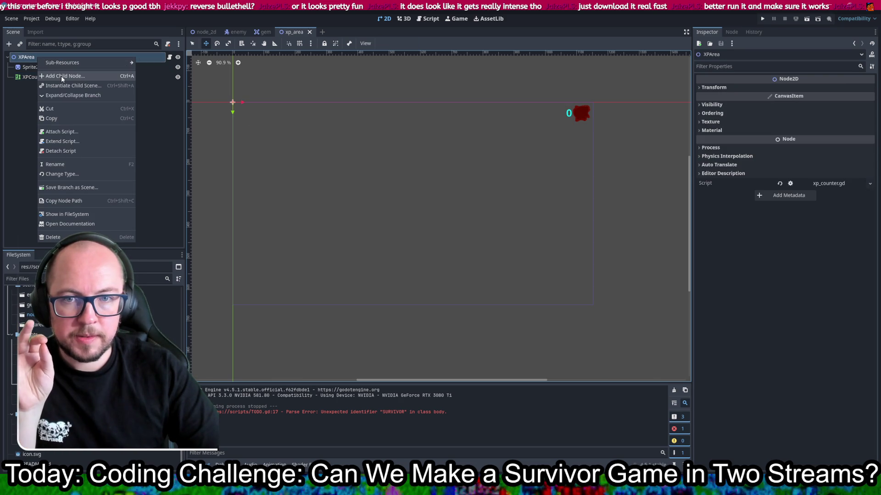
left_click(61, 76)
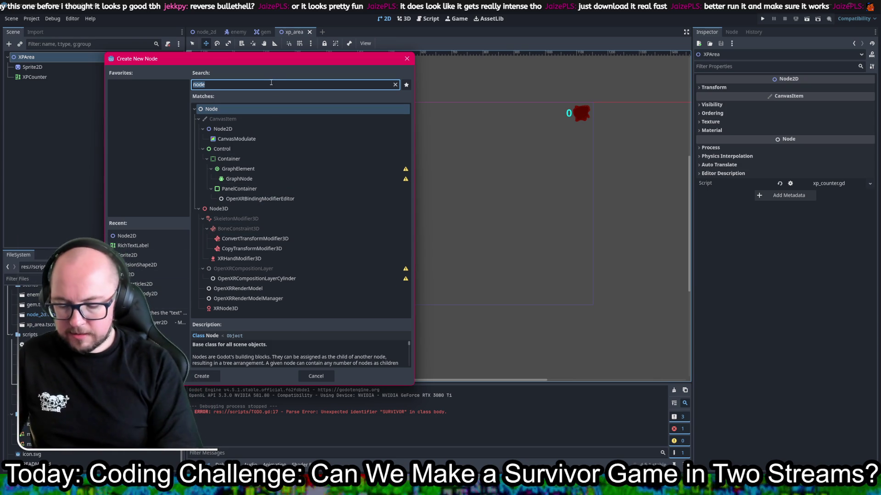
type("colou")
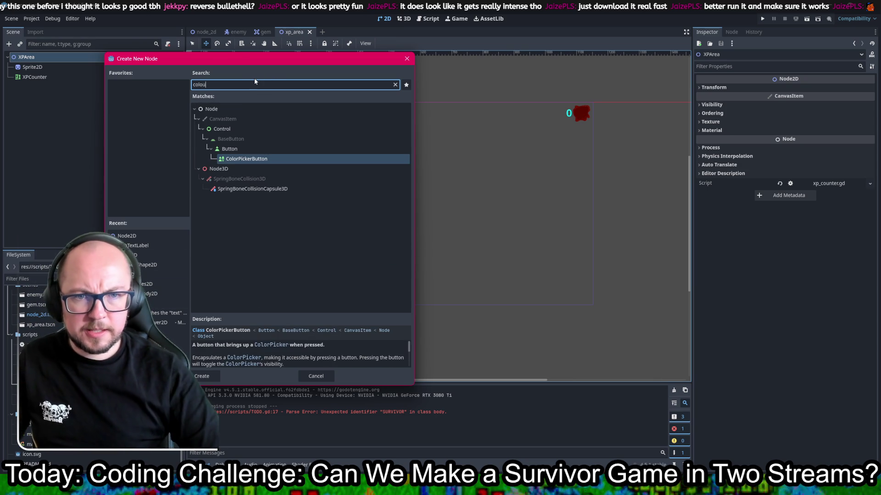
key("ctrl+a")
type("rect")
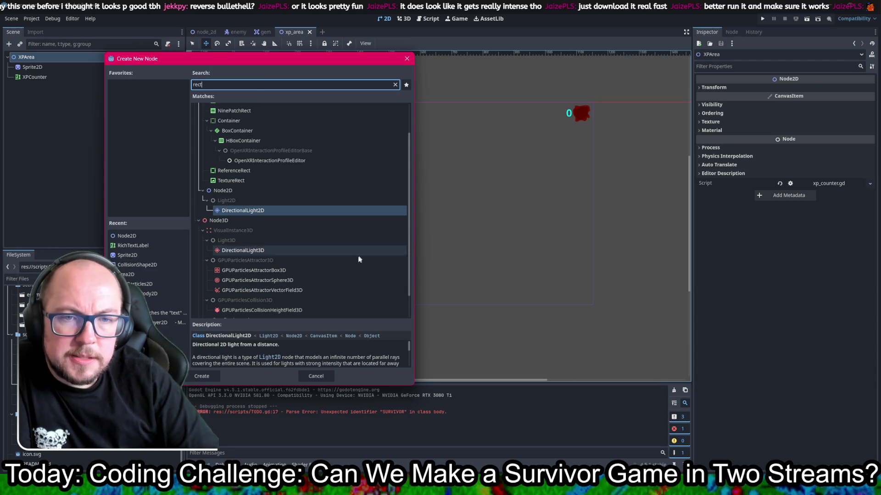
scroll(343, 262, "up", 3)
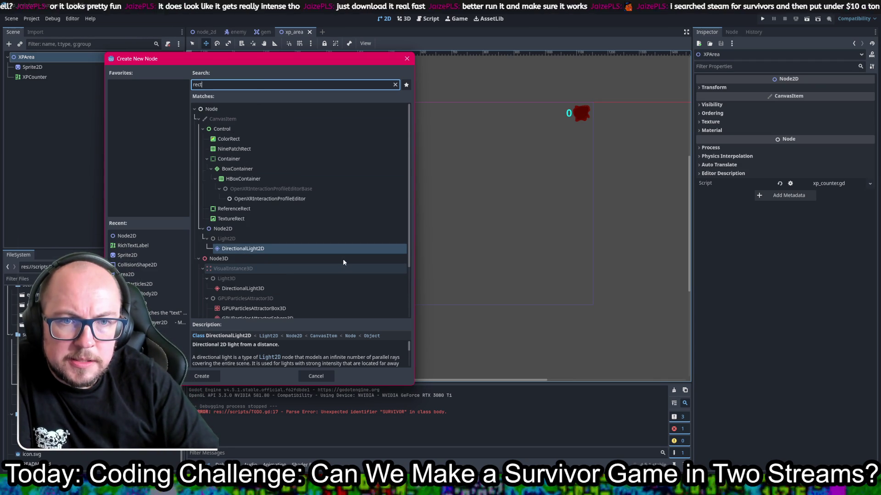
left_click(232, 139)
double_click(231, 139)
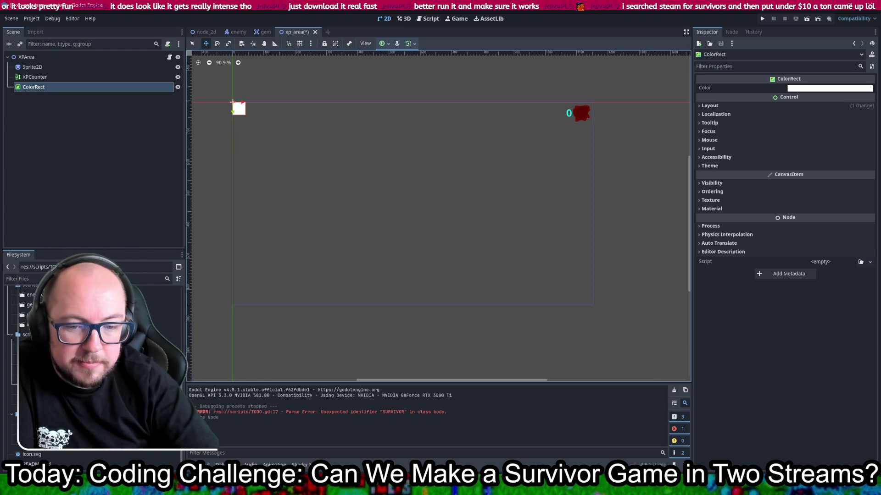
key("alt+Tab")
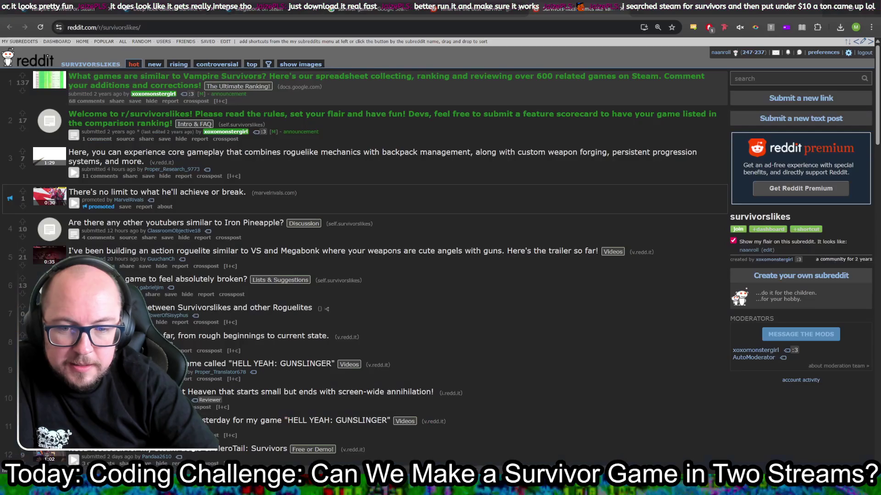
Step: Search the Steam store for 'survivors' and limit results to under 15€
key("ctrl+shift+Tab")
key("ctrl+shift+Tab")
key("ctrl+shift+Tab")
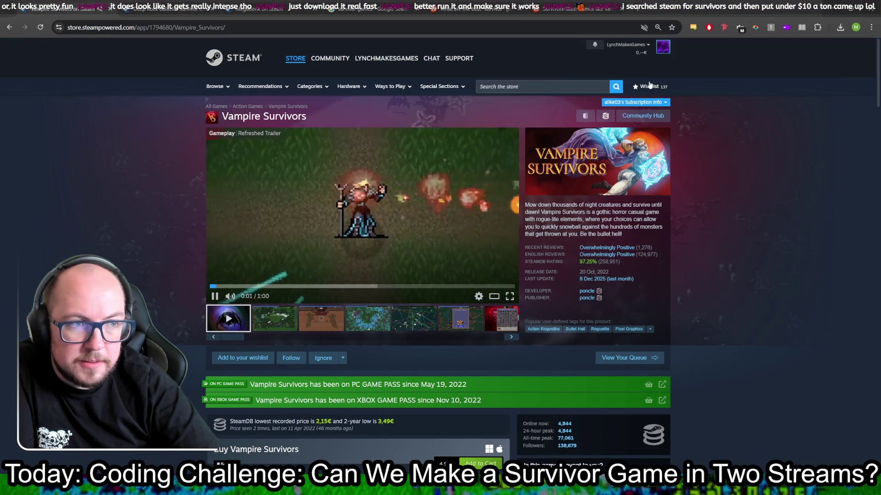
left_click(556, 84)
type("sur")
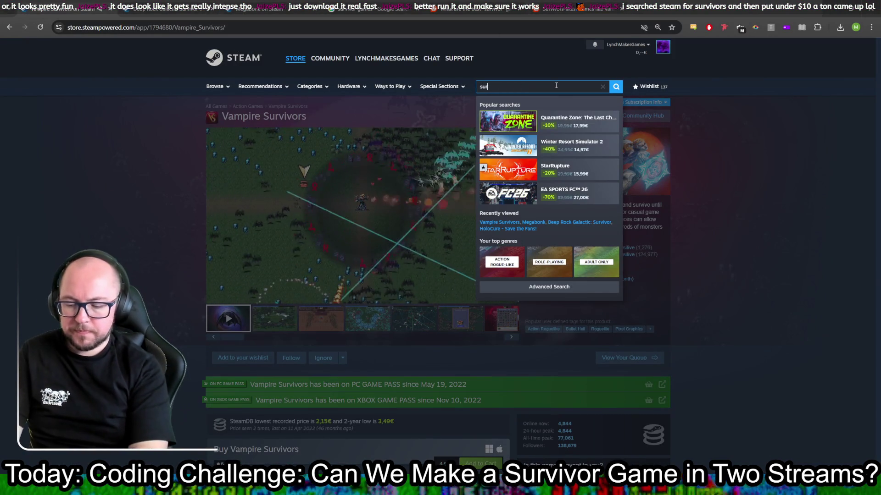
type("vivors")
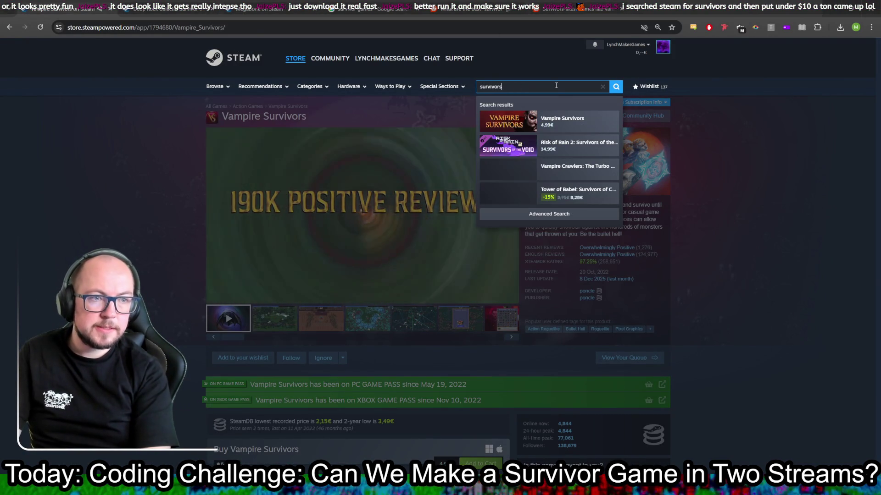
key("Return")
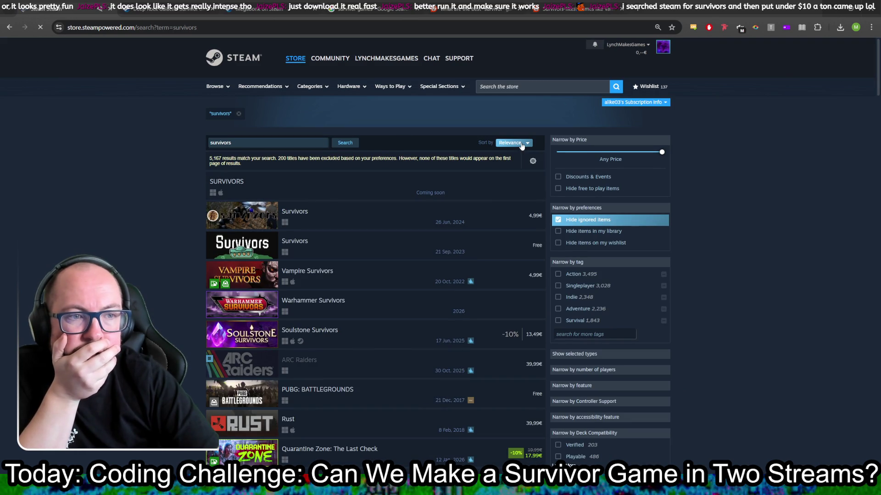
left_click(522, 143)
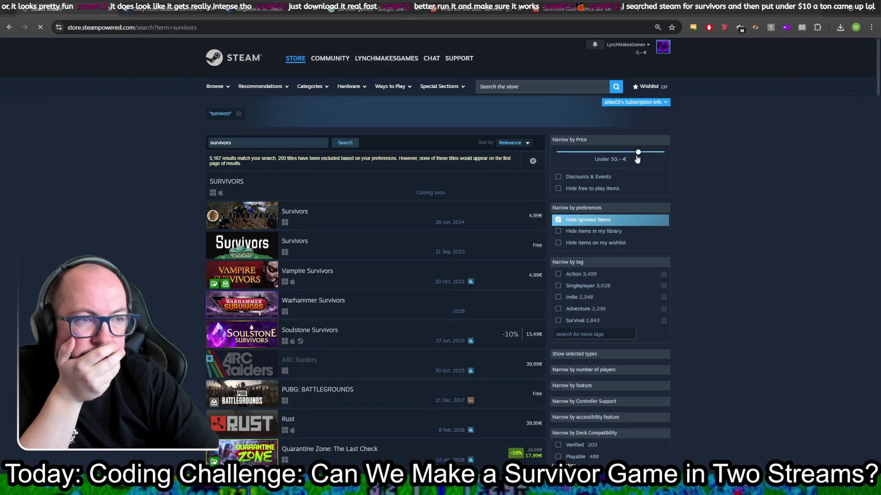
left_click_drag(596, 168, 582, 169)
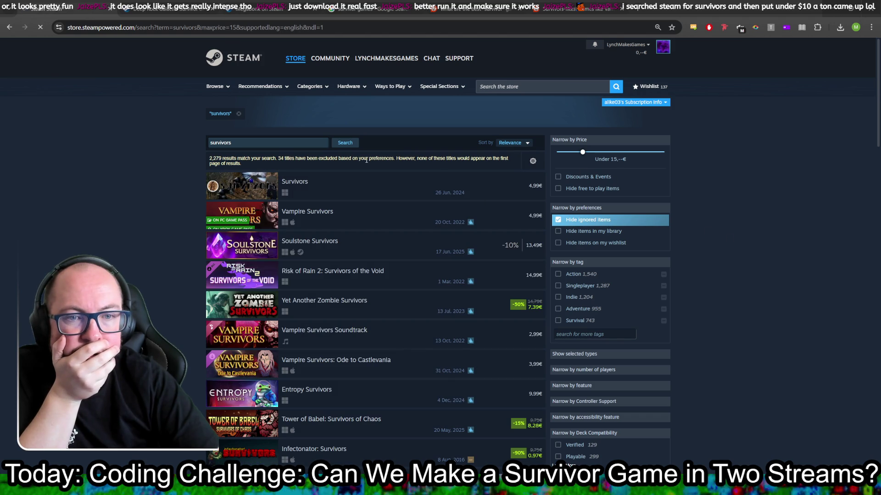
Step: Check the Deep Rock download, preview Survivors media, close its page, and return to results
mouse_move(345, 195)
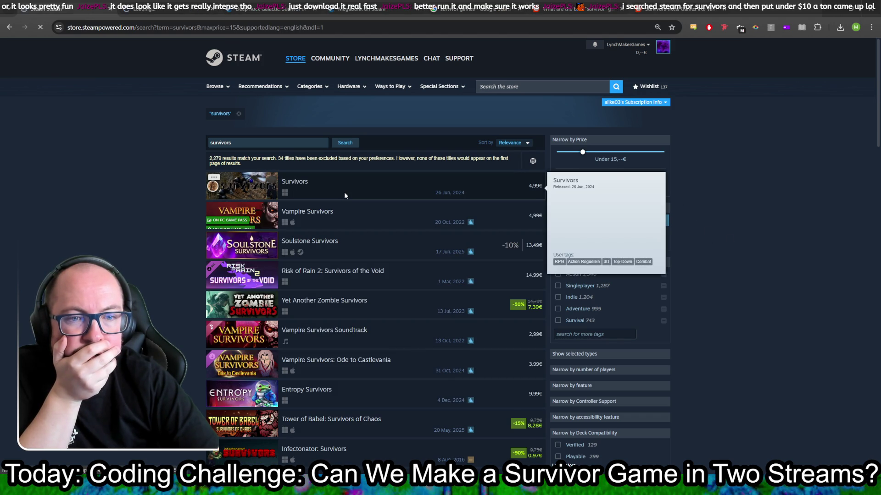
mouse_move(351, 248)
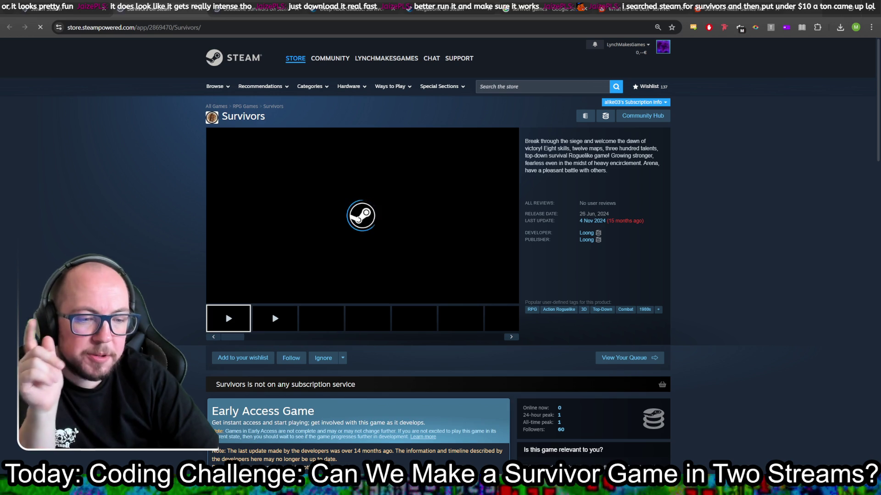
key("alt+Tab")
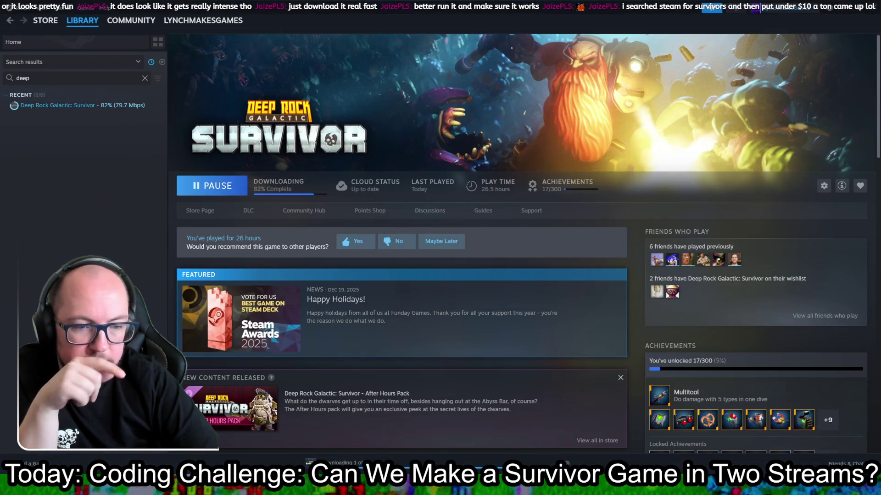
key("alt+Tab")
left_click(326, 321)
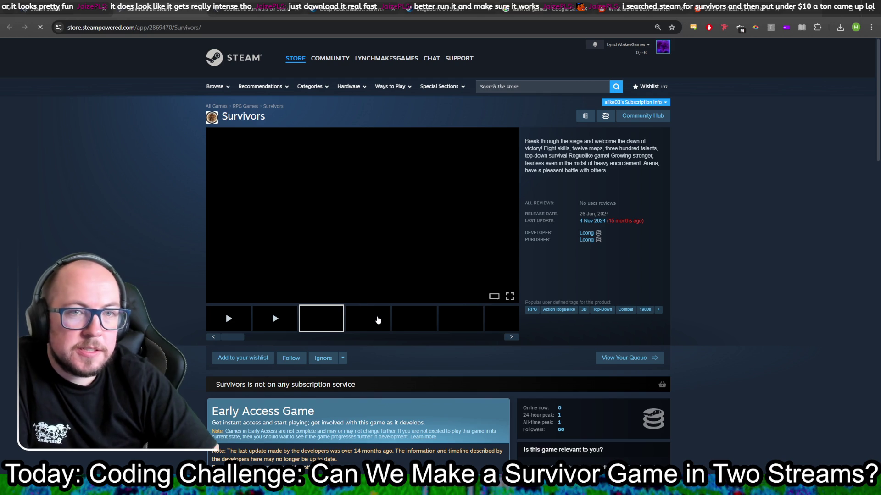
left_click(228, 3)
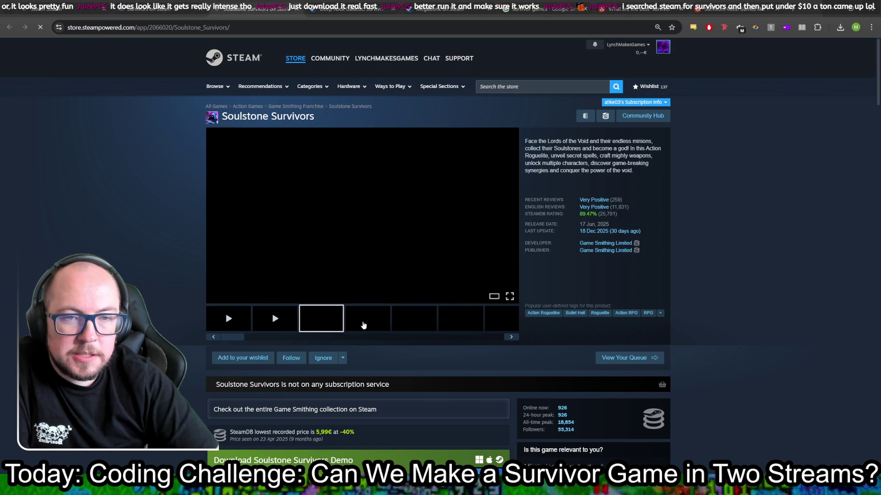
left_click(203, 9)
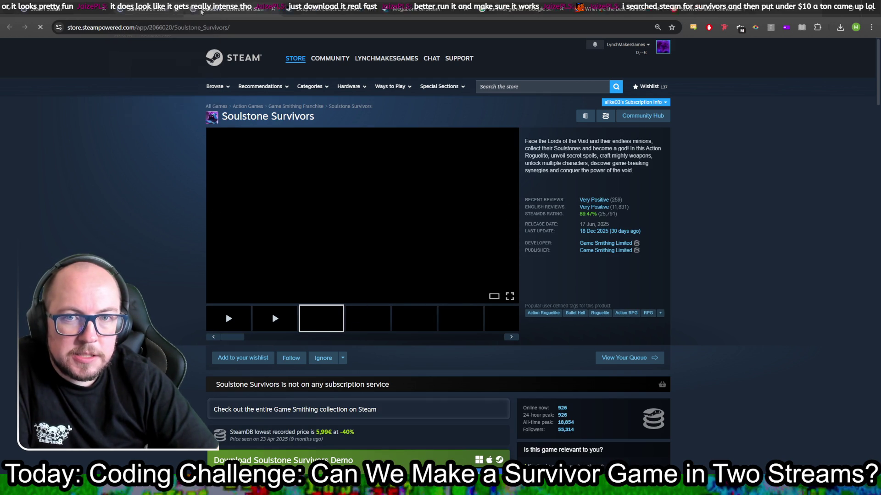
left_click(70, 5)
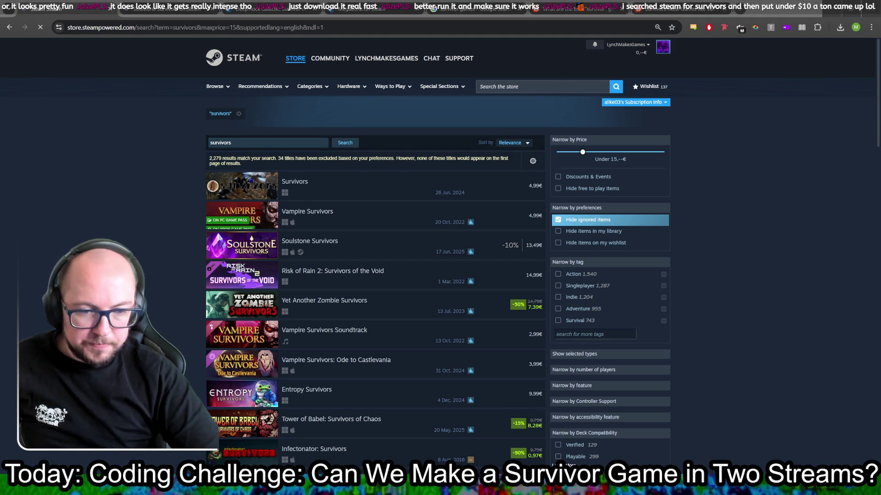
Step: Save the cheap-survivors tip in Godot's TODO.gd notes, then return to Steam
key("alt+Tab")
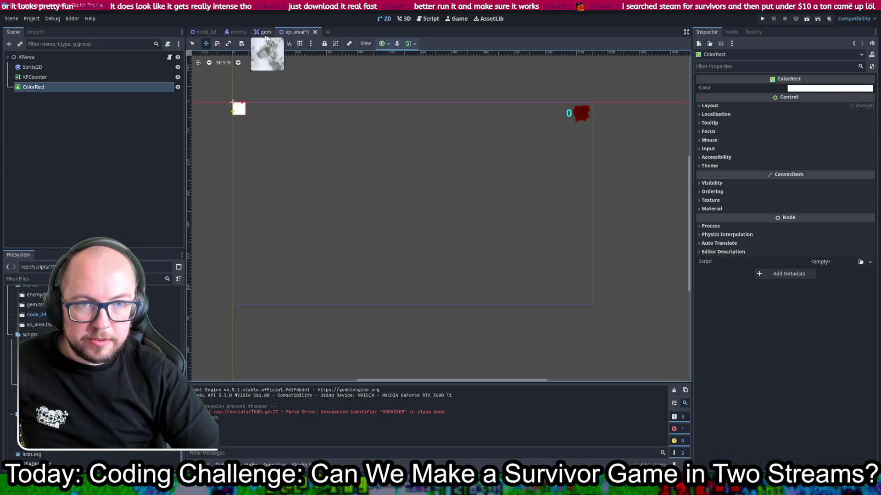
left_click(438, 20)
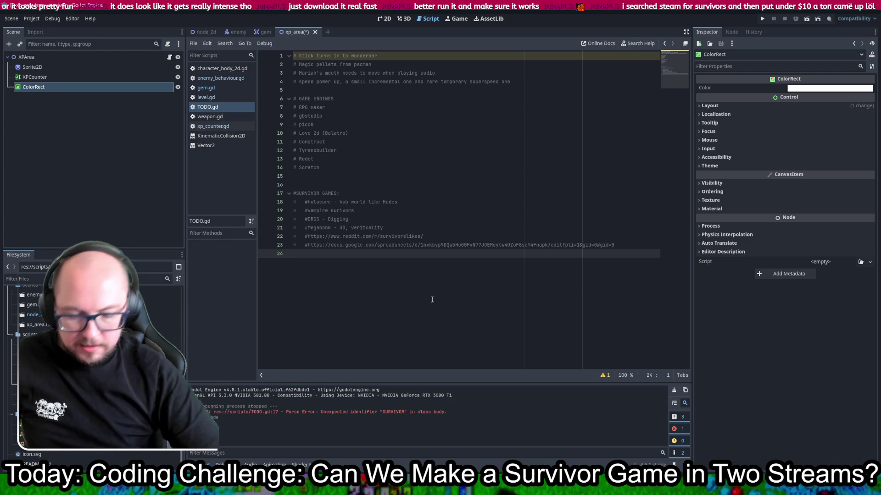
key("ctrl+s")
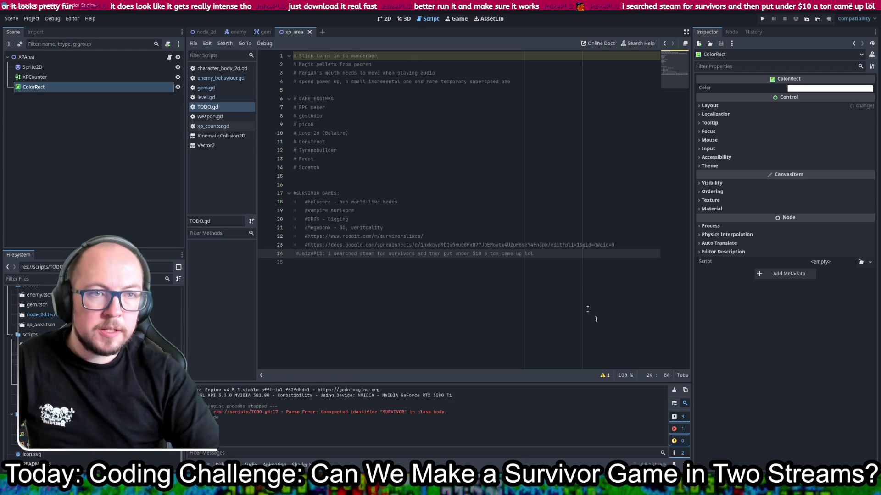
key("alt+Tab")
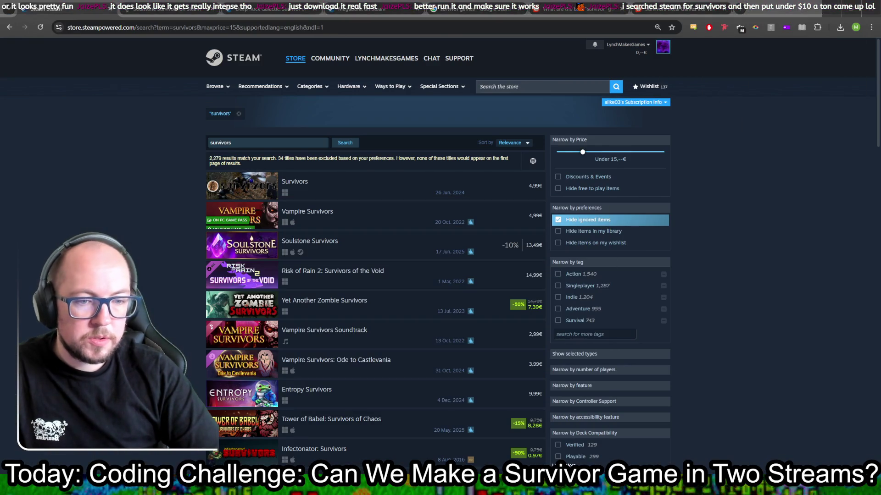
Step: Close Soulstone Survivors, scroll further through results, then return to TODO.gd line 14
left_click(214, 11)
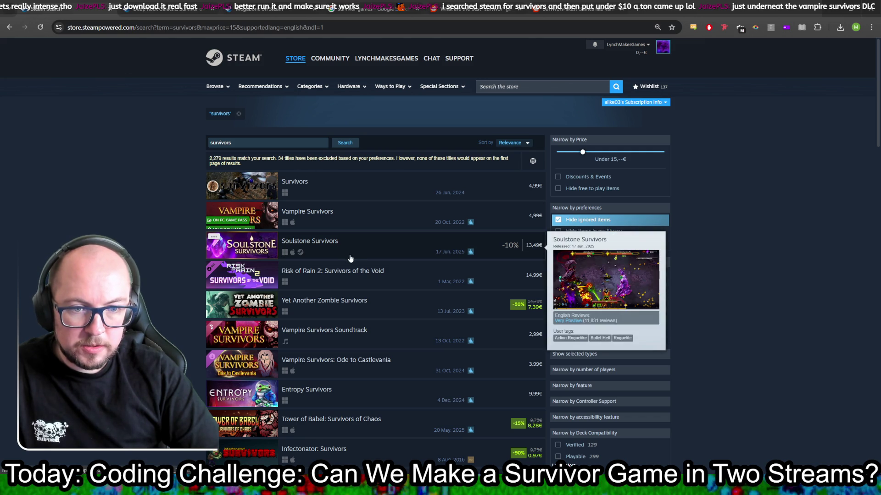
mouse_move(407, 349)
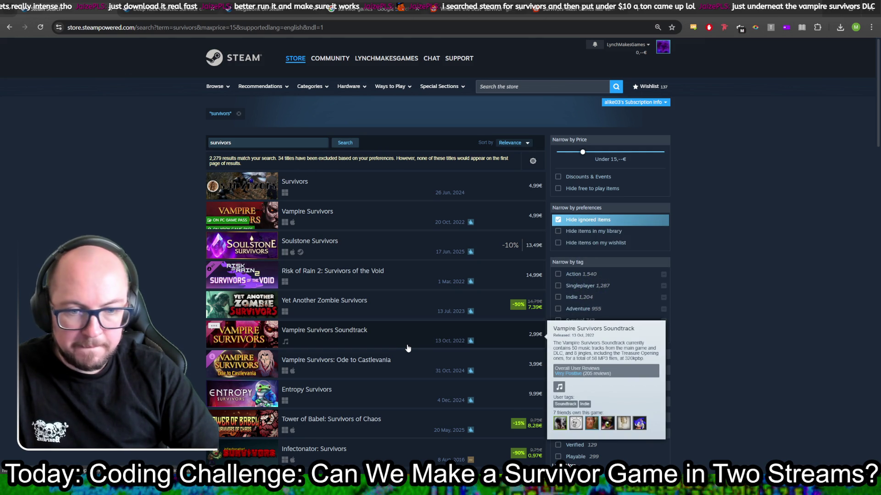
scroll(364, 357, "down", 1)
mouse_move(360, 357)
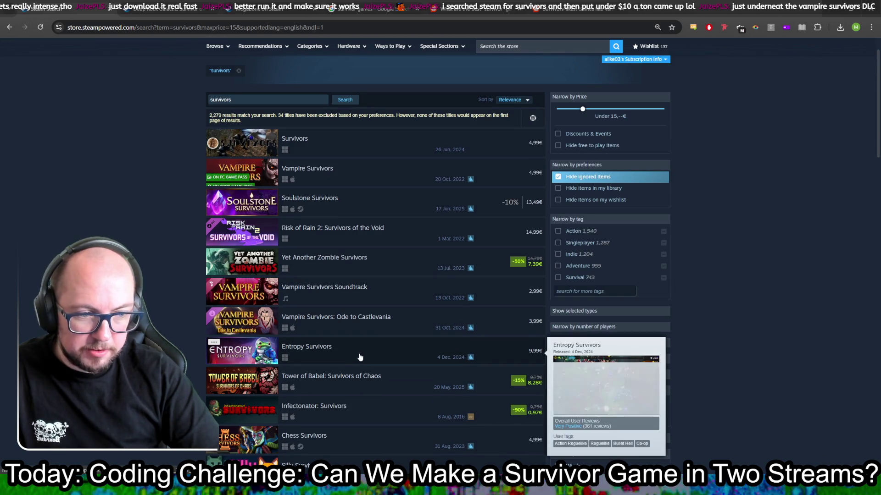
scroll(362, 351, "down", 1)
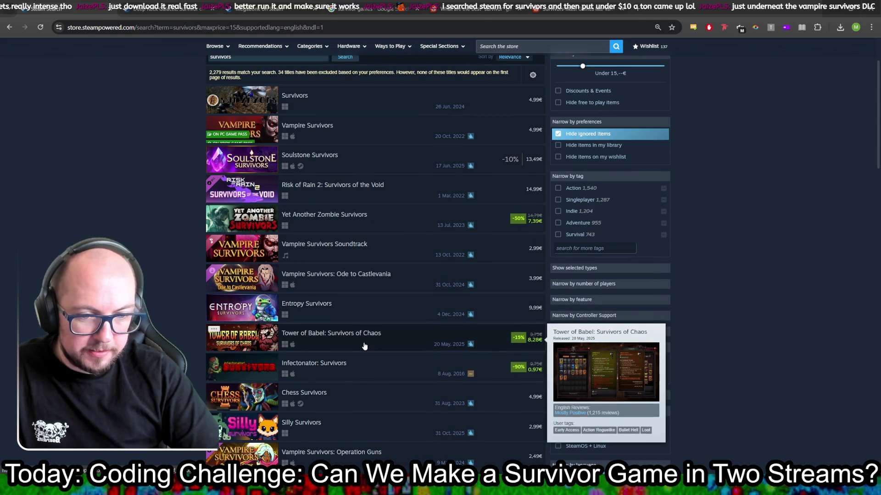
scroll(364, 340, "down", 1)
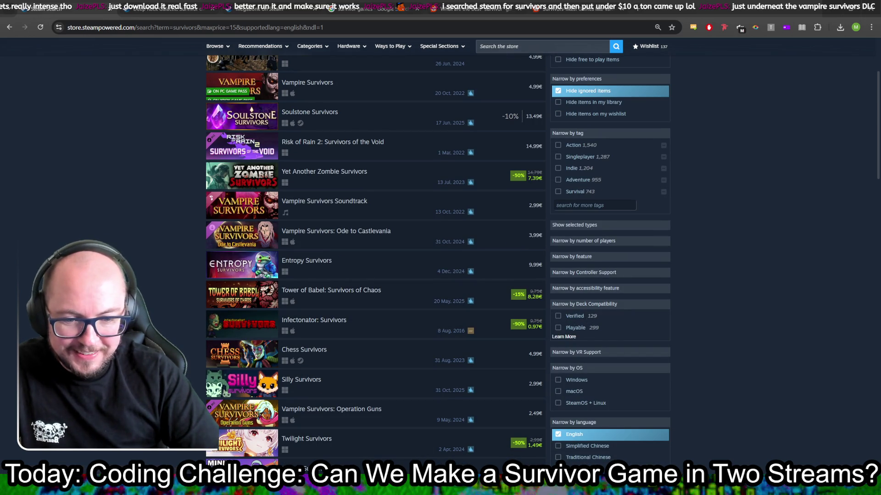
key("alt+Tab")
left_click(593, 167)
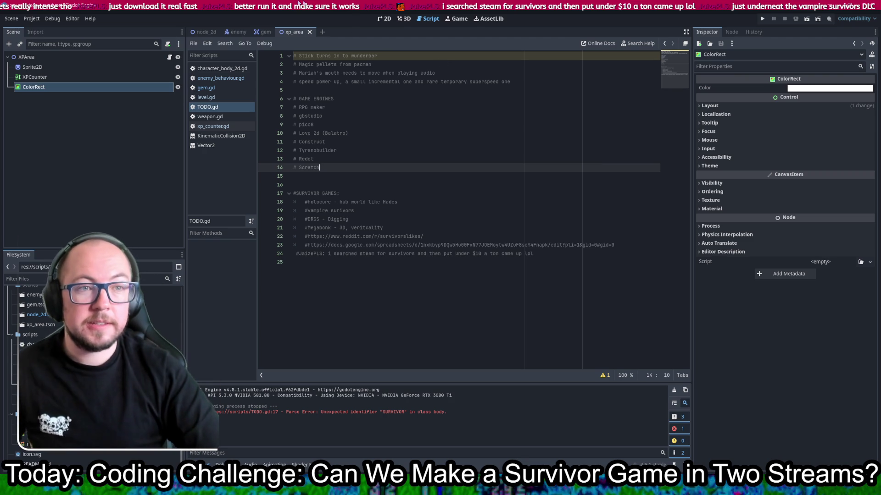
left_click(384, 19)
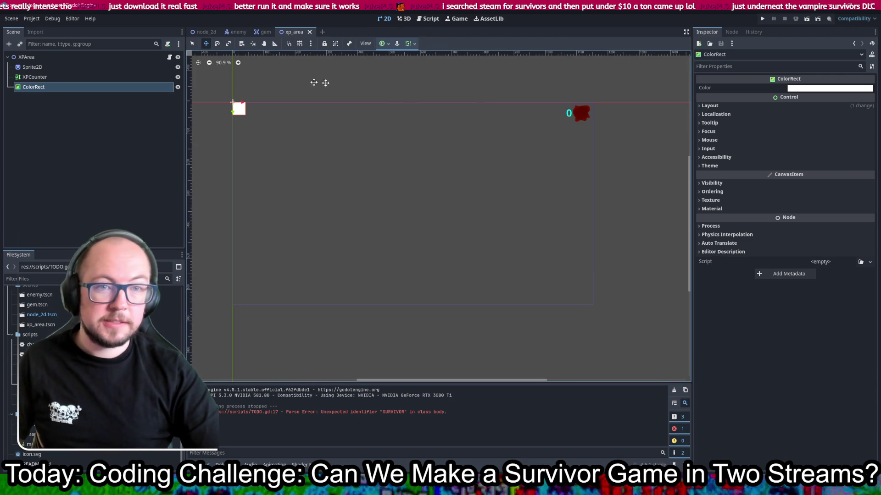
key("ctrl+F3")
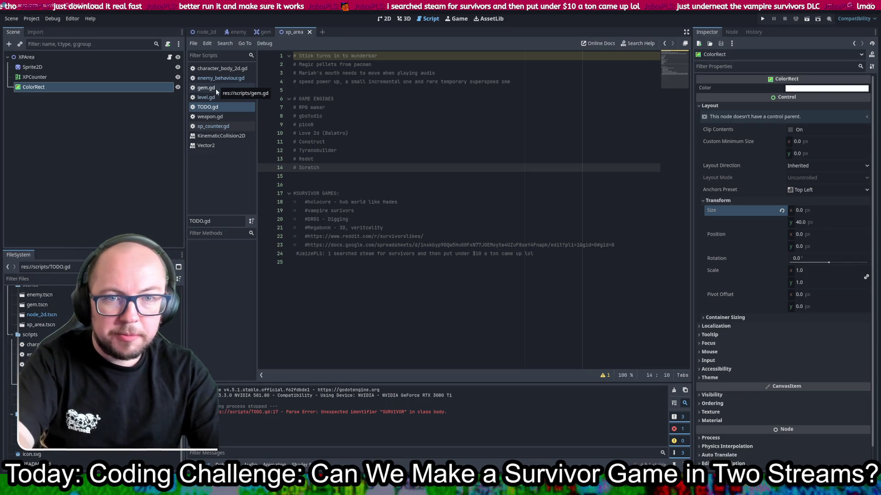
left_click(212, 127)
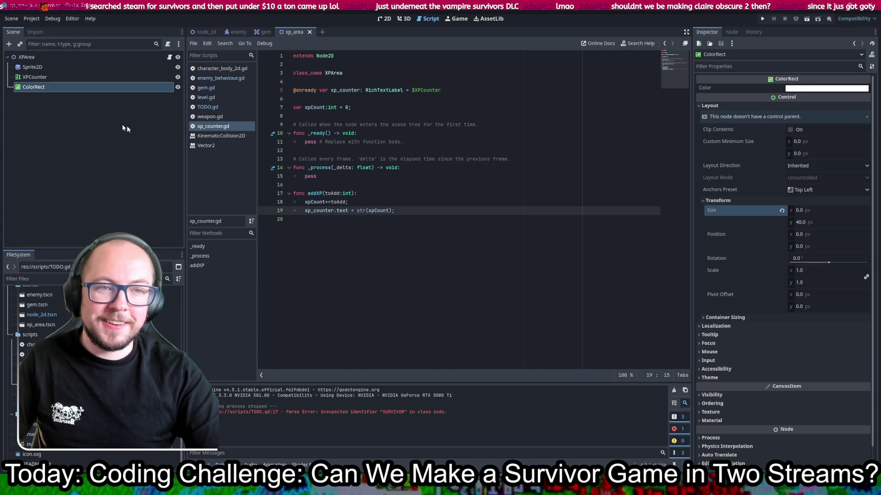
left_click_drag(37, 87, 322, 98)
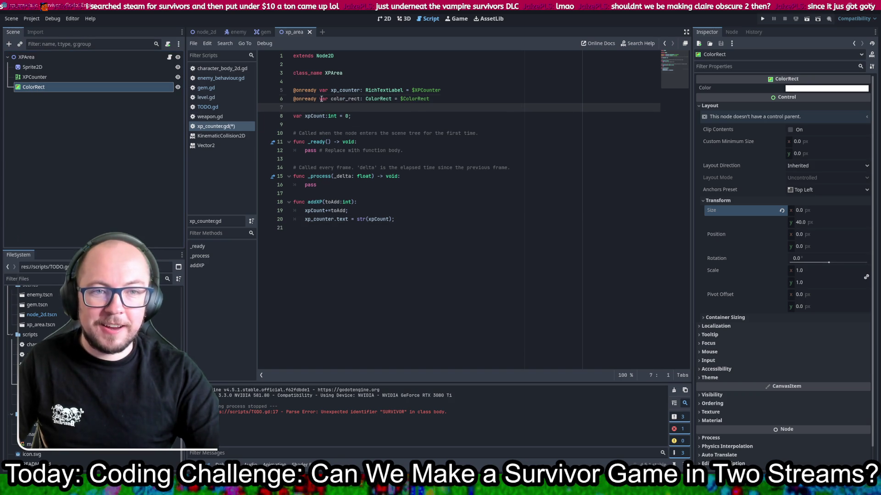
Step: Save xp_counter.gd with a blank line after color_rect, then return to the browser
key("ctrl+s")
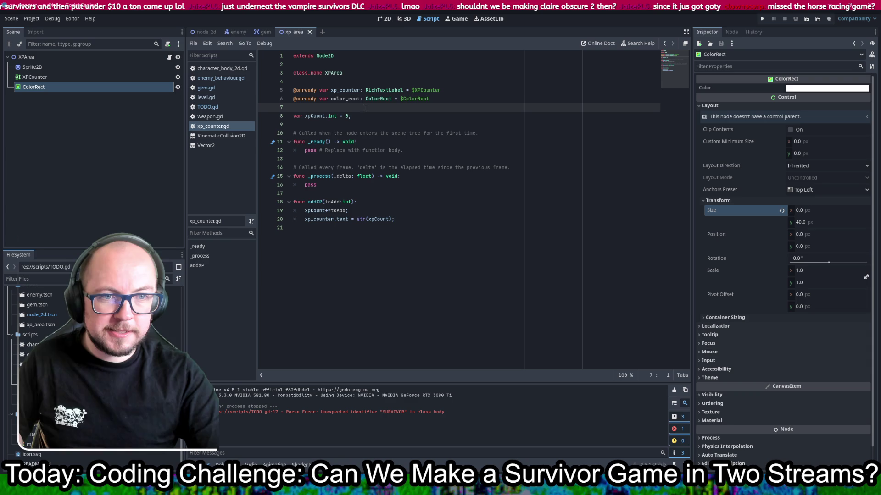
double_click(340, 99)
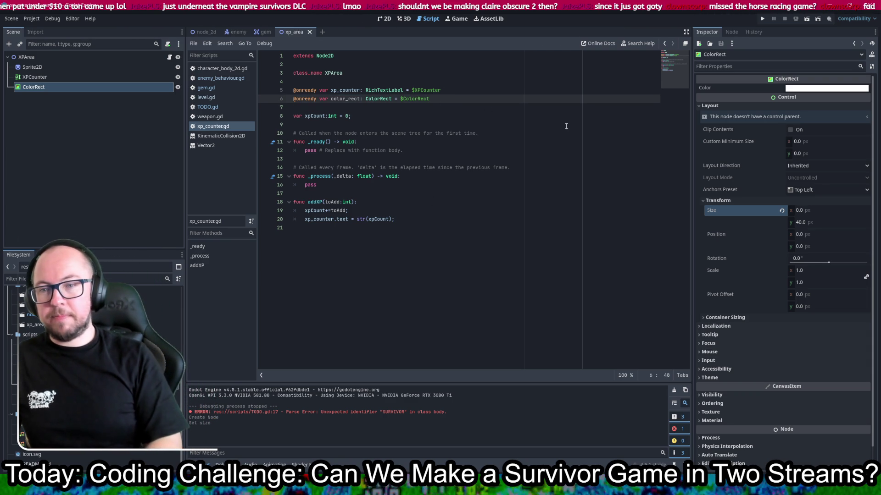
key("Return")
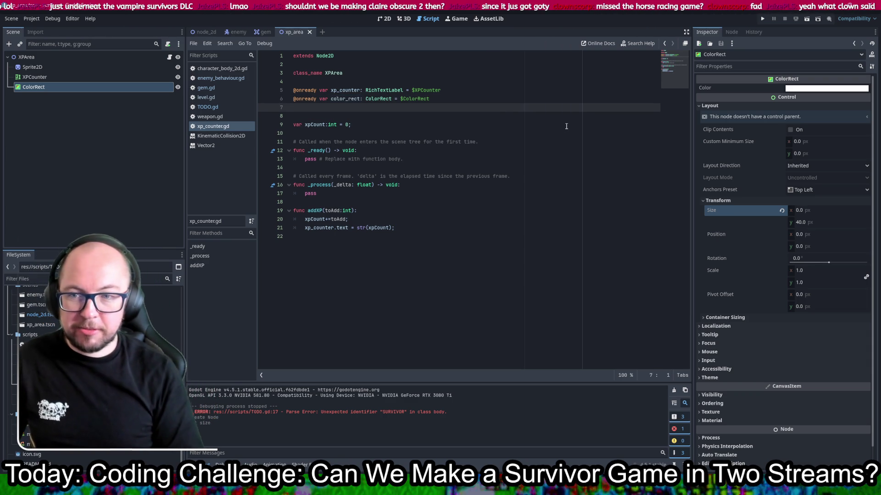
key("ctrl+s")
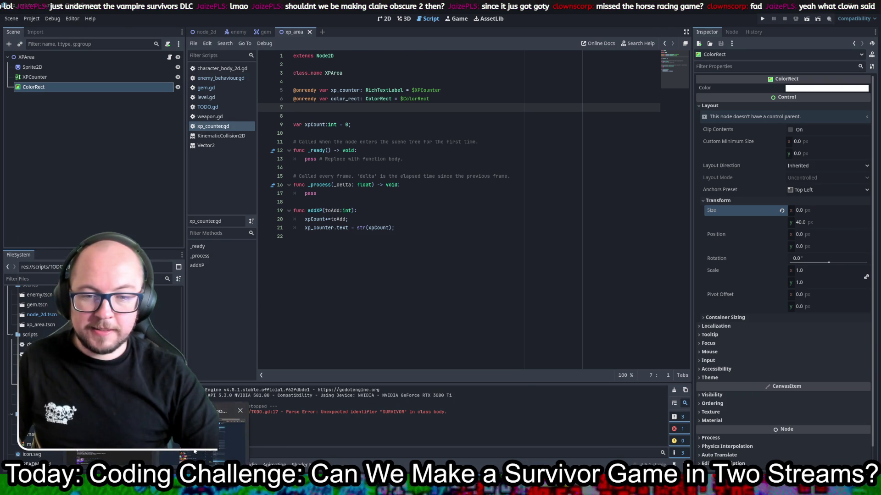
key("alt+Tab")
scroll(518, 70, "up", 5)
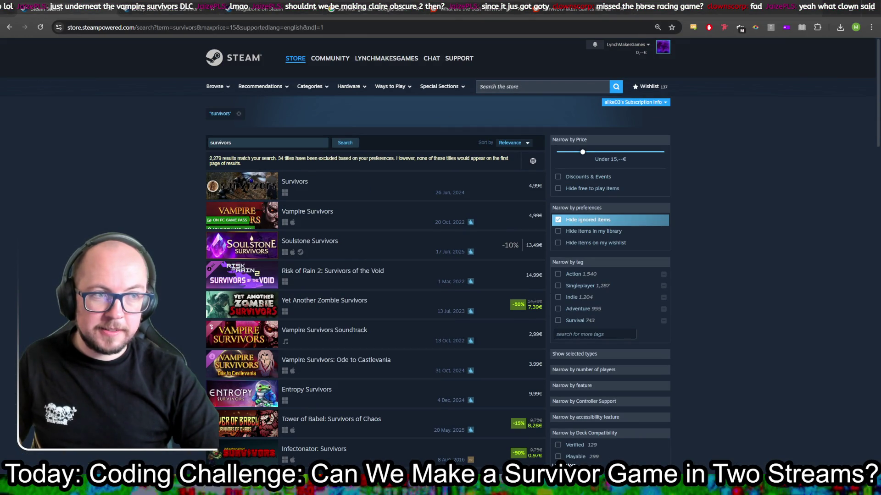
Step: Google 'horse racing game', then refine the search with 'steam'
left_click(638, 7)
type("hors")
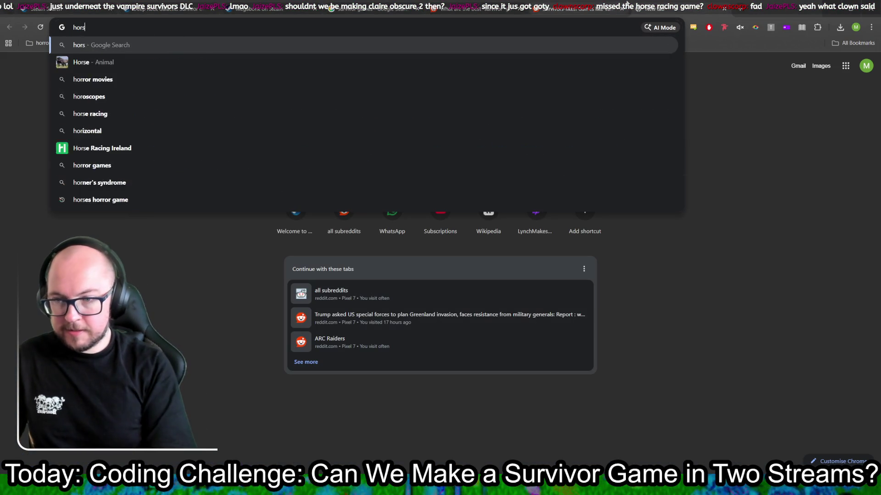
type("e racing game")
key("Return")
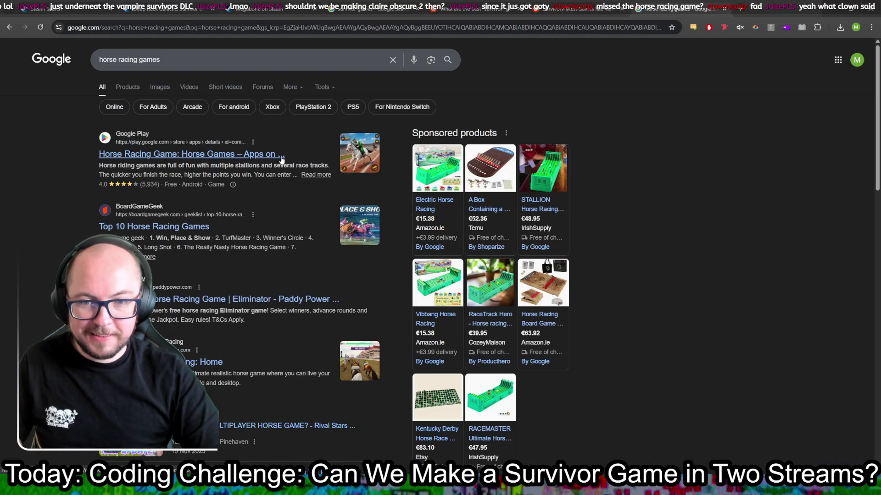
left_click(212, 66)
type("steam")
key("Return")
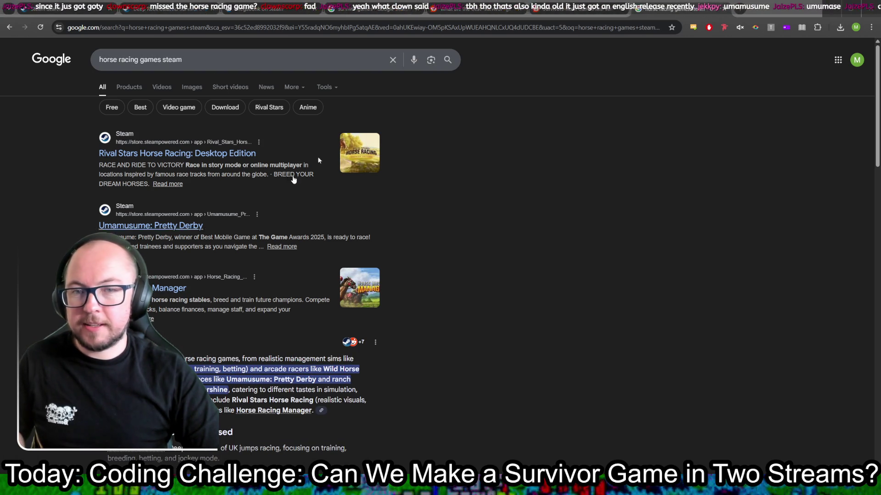
Step: Replace the Google query with 'umamusume' and look over the results
triple_click(232, 68)
type("umamusume")
key("Return")
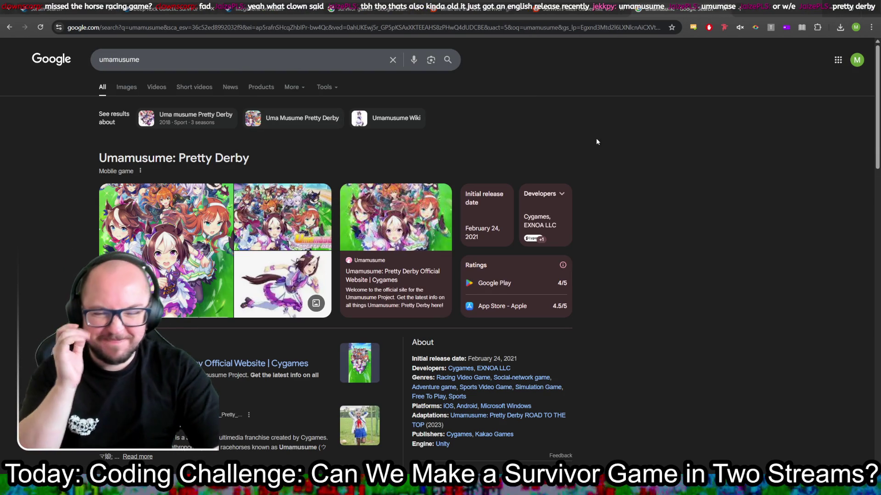
scroll(629, 135, "down", 8)
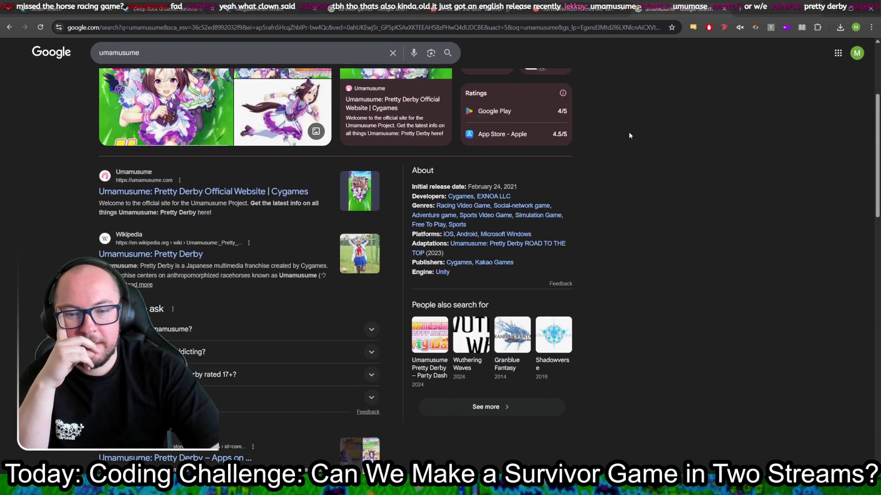
scroll(630, 135, "down", 3)
scroll(629, 135, "up", 10)
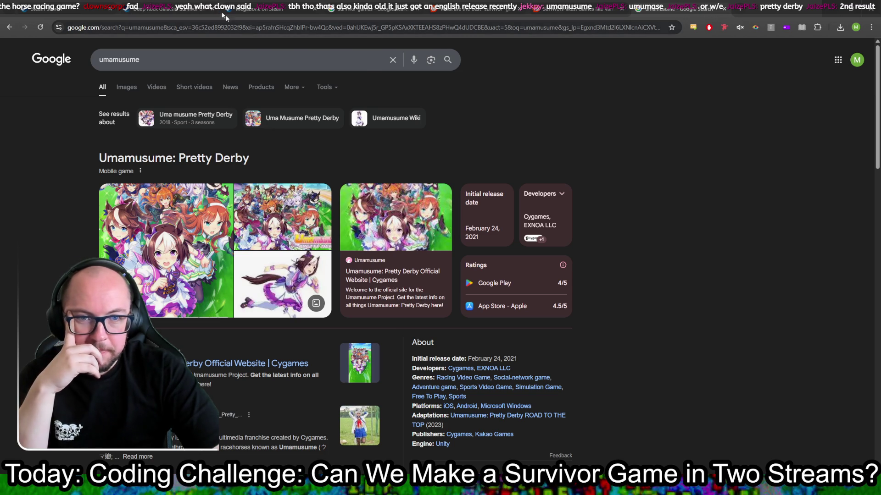
Step: Search the Steam store for 'umamusume' from the Megabonk page
key("ctrl+3")
left_click(542, 87)
type("umamusume")
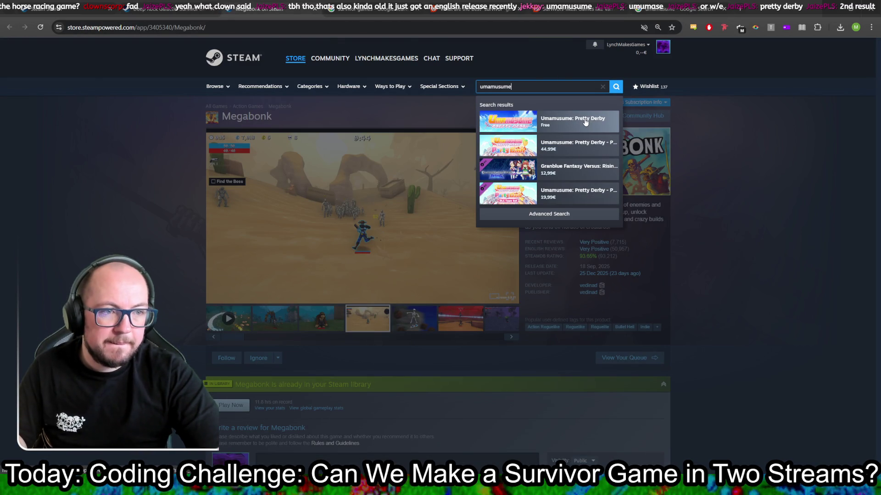
Step: Browse Umamusume: Pretty Derby's screenshots and race video, then close the browser and go to the end of addXP
left_click(585, 122)
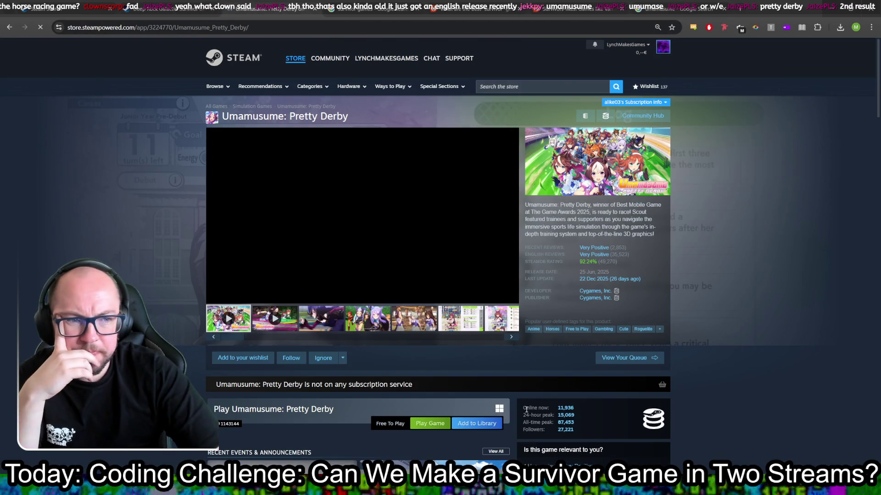
left_click(358, 326)
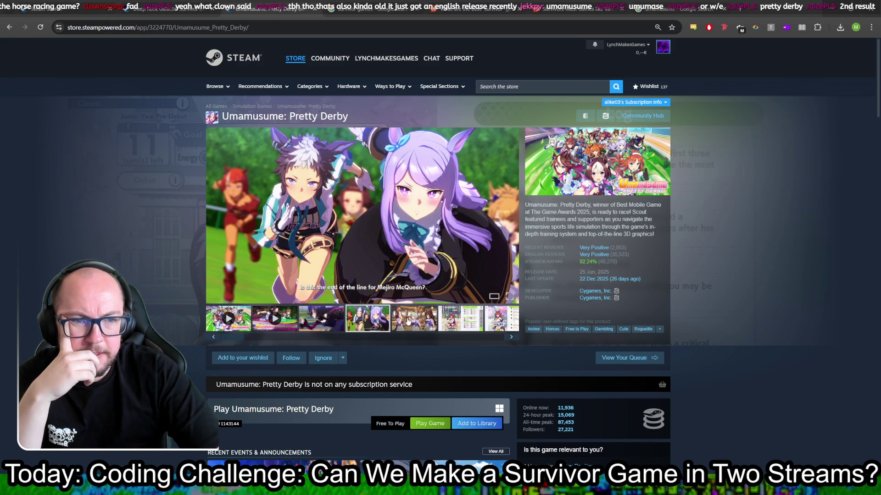
left_click(409, 320)
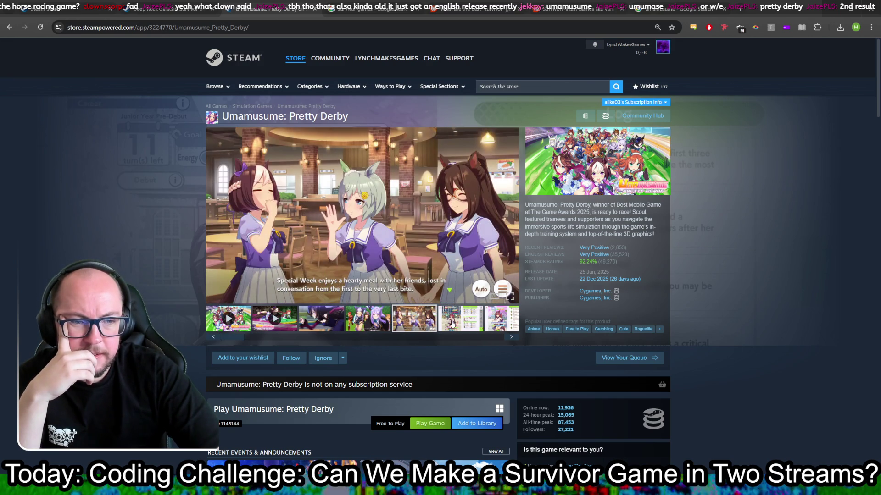
left_click(452, 324)
left_click(512, 325)
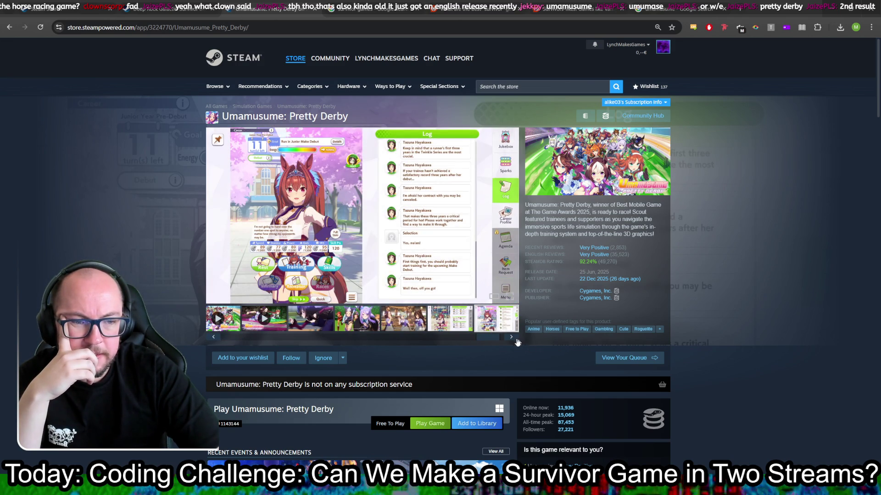
left_click(326, 323)
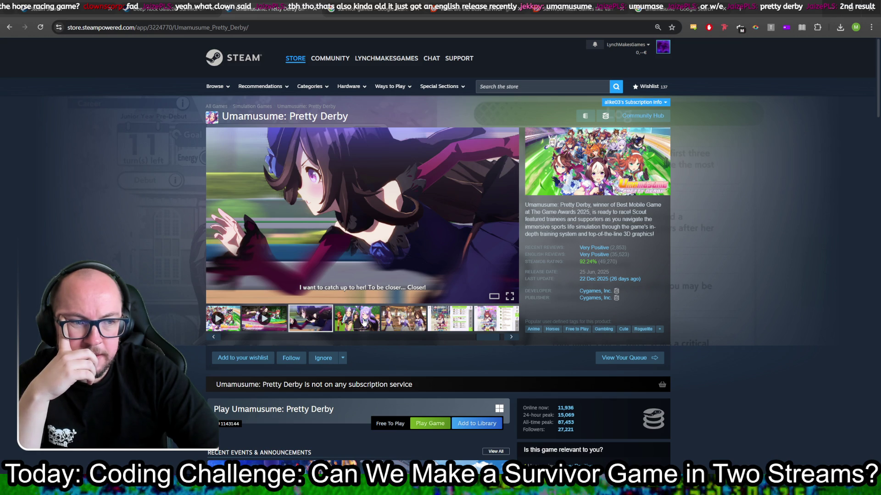
left_click(364, 322)
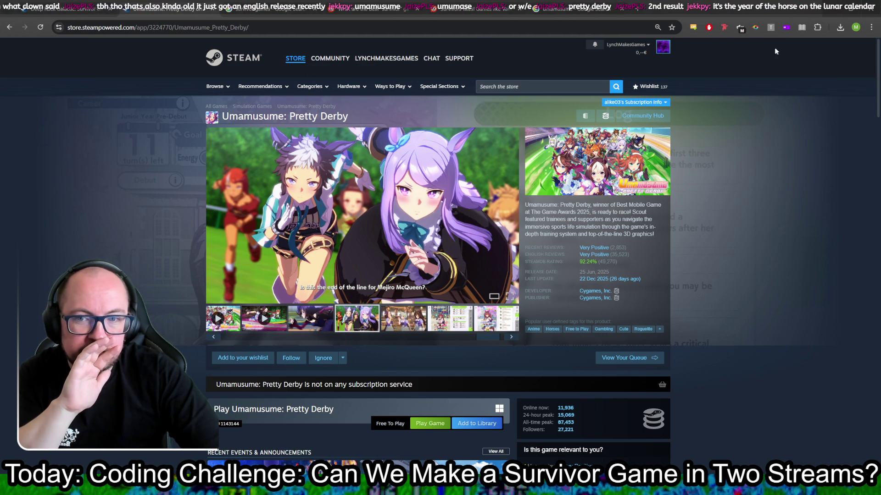
left_click(877, 8)
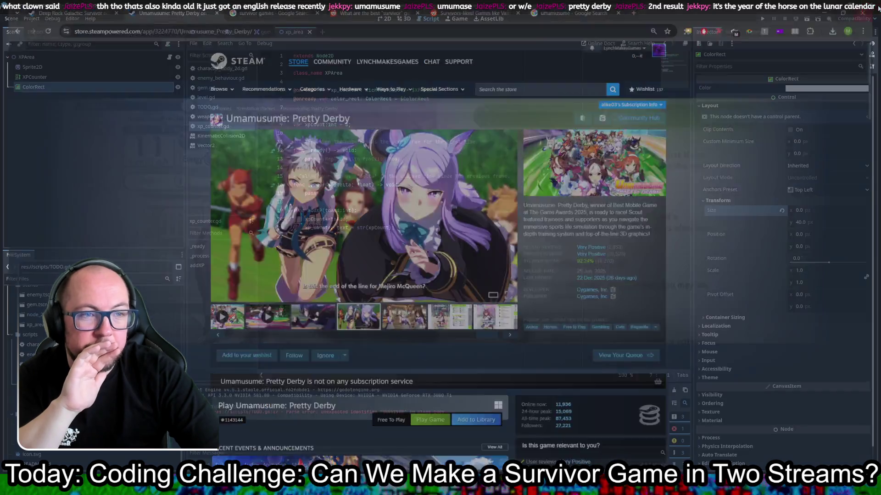
left_click(416, 228)
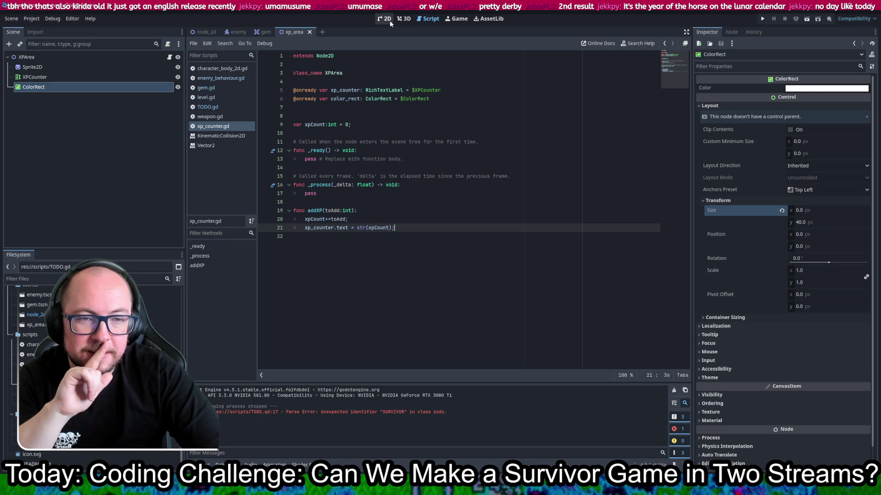
left_click(461, 98)
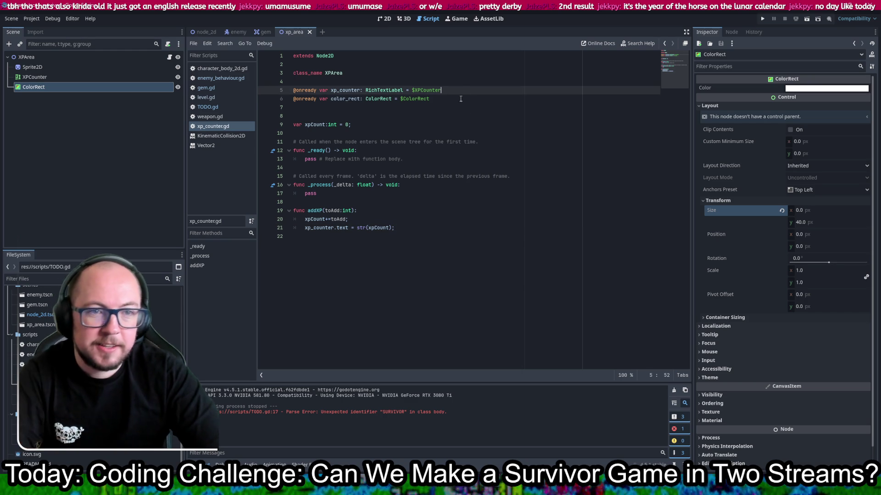
key("Return")
type("var xpNeeded")
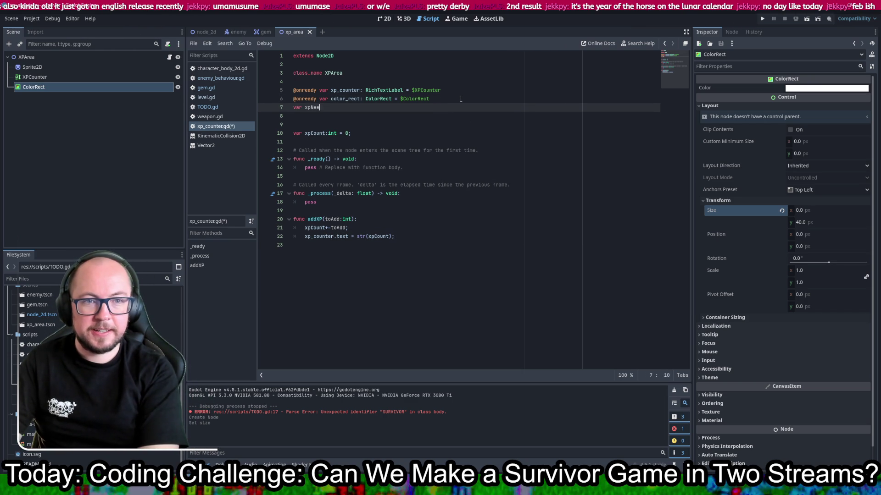
type(" = 0")
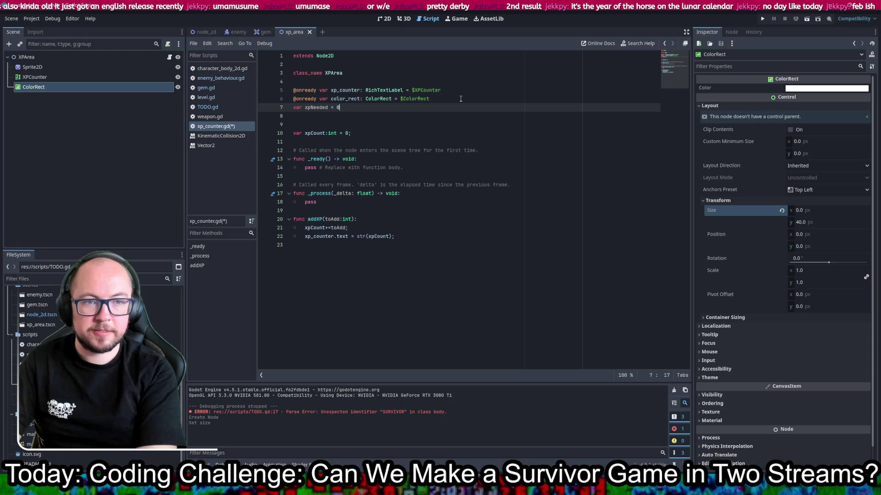
type("100")
type("0")
key("ctrl+s")
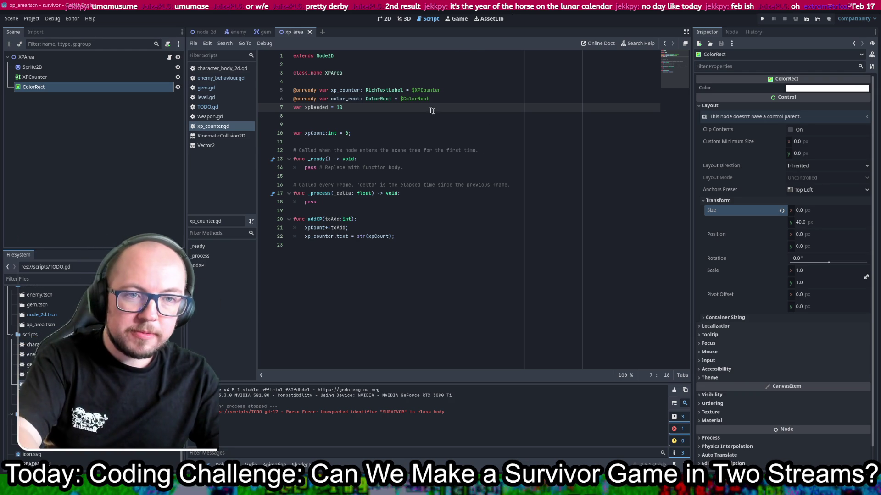
Step: Type xpNeeded as int, delete the surrounding blank lines, and save
key("Delete")
key("Delete")
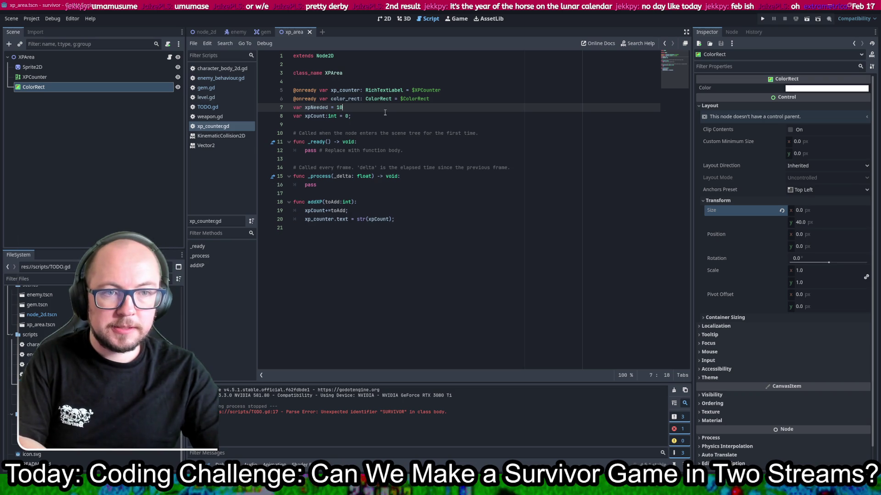
left_click(328, 107)
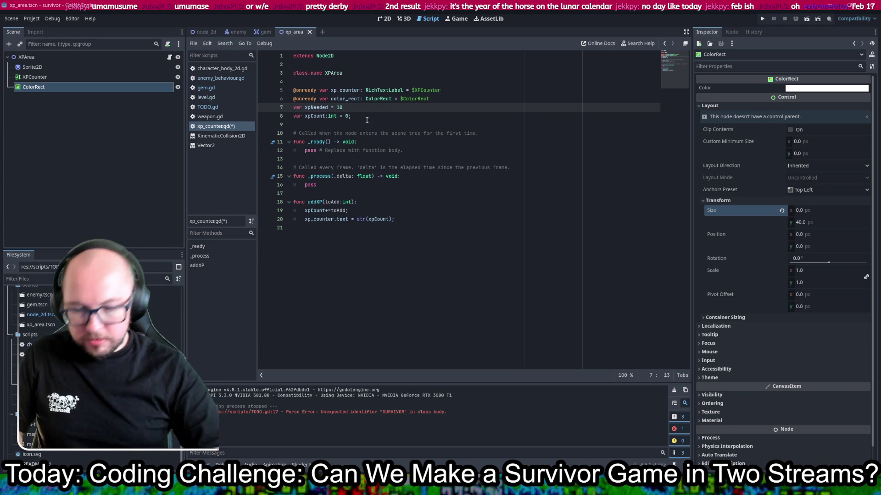
type(":int")
key("ctrl+s")
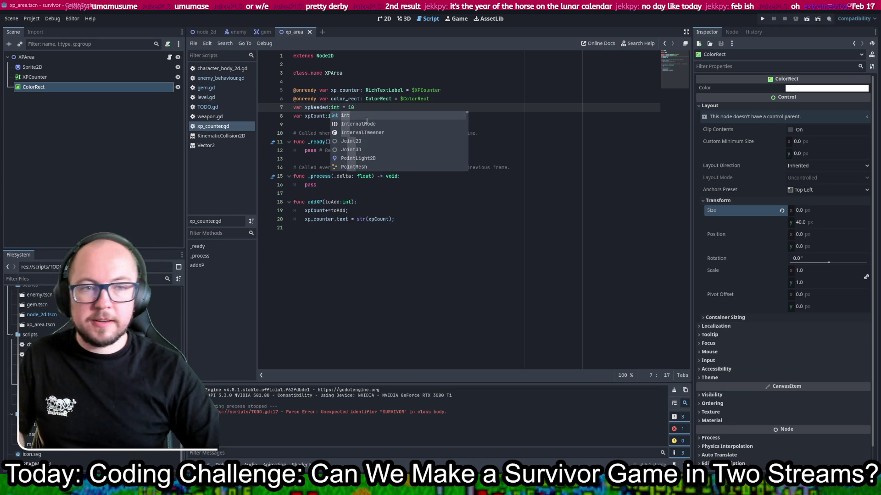
left_click(530, 243)
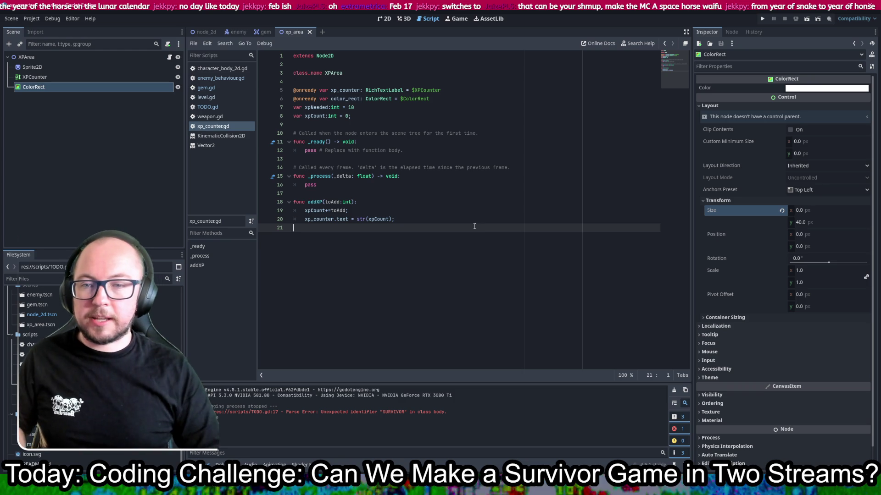
key("BackSpace")
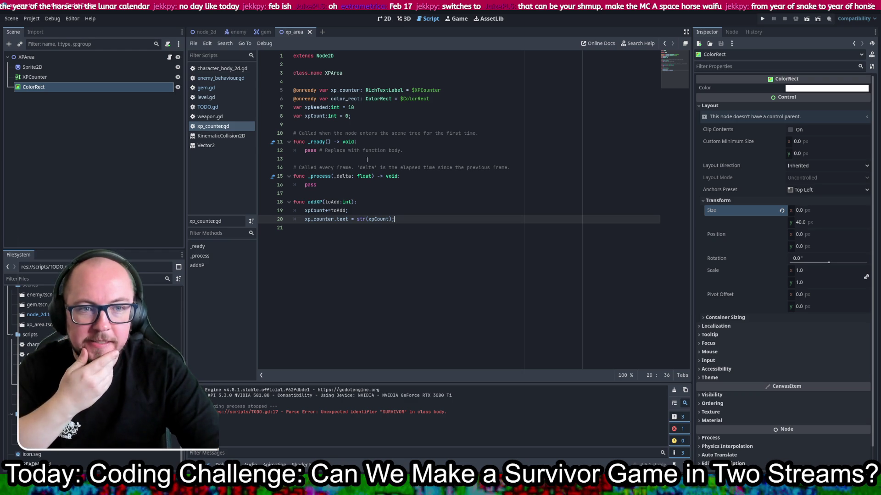
left_click(371, 210)
left_click(403, 217)
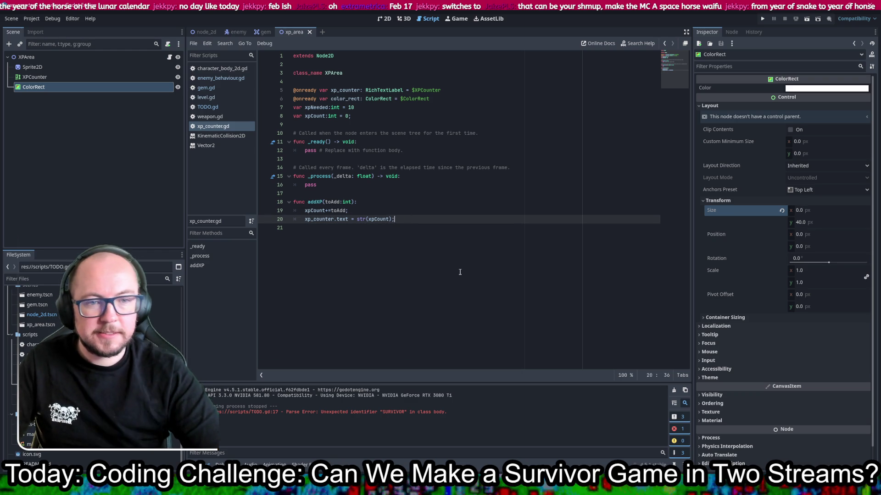
Step: After the xpCount increment, add 'if(xpCount >= xpNeeded):' with 'level++' in its body and save
left_click(387, 214)
key("Return")
key("Return")
key("Return")
key("Up")
type("if(xp")
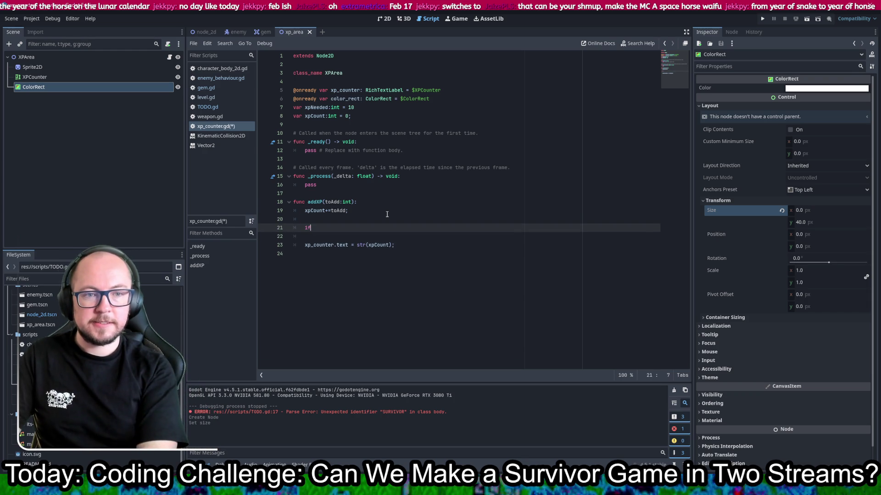
type("Count ")
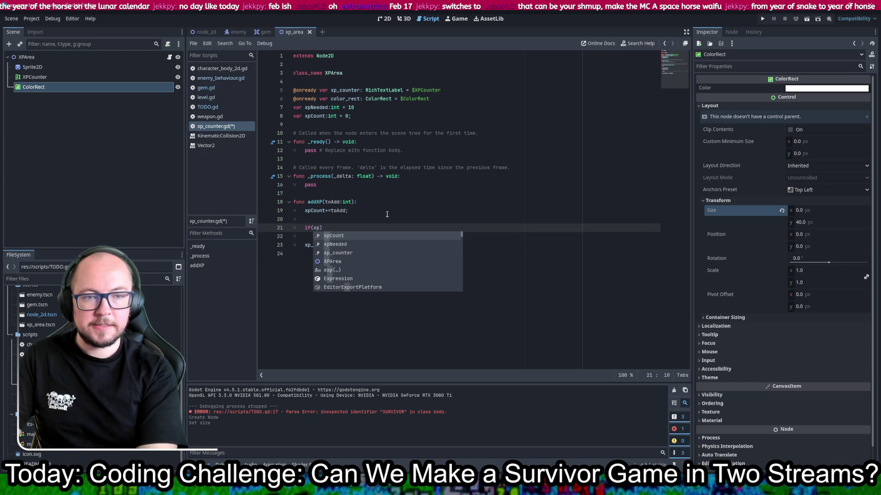
type(">= ")
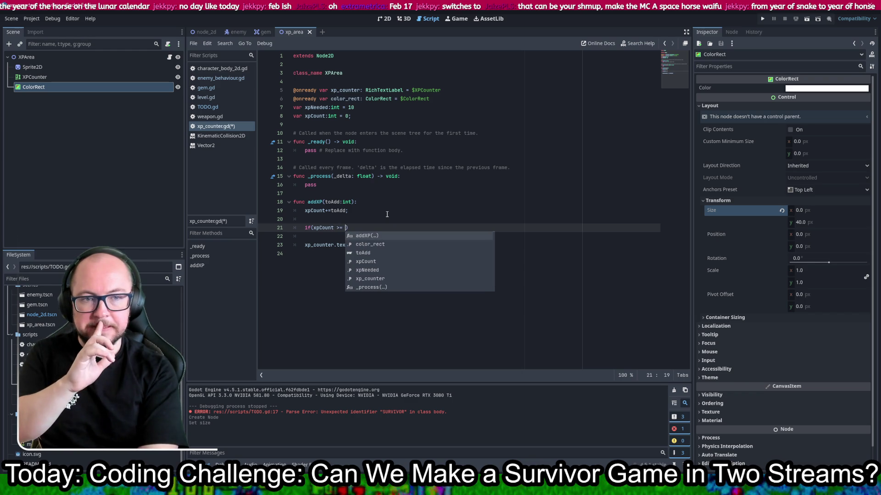
type("xpNeeded")
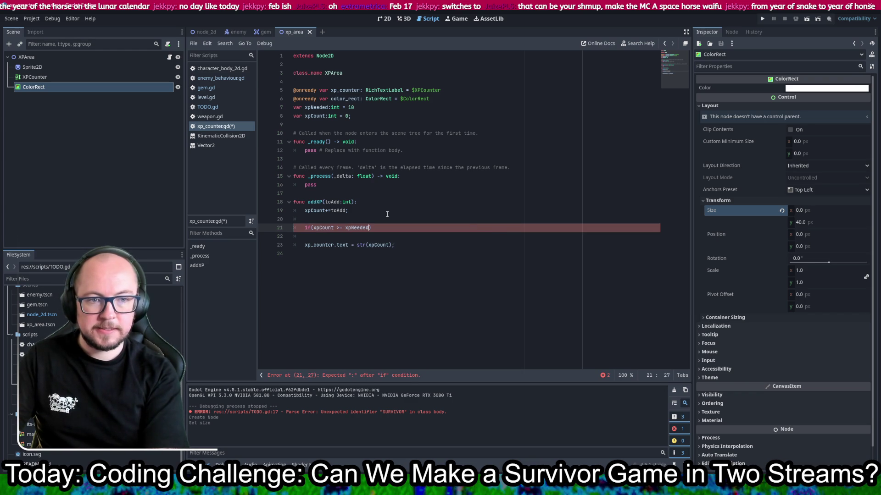
type("):")
key("Return")
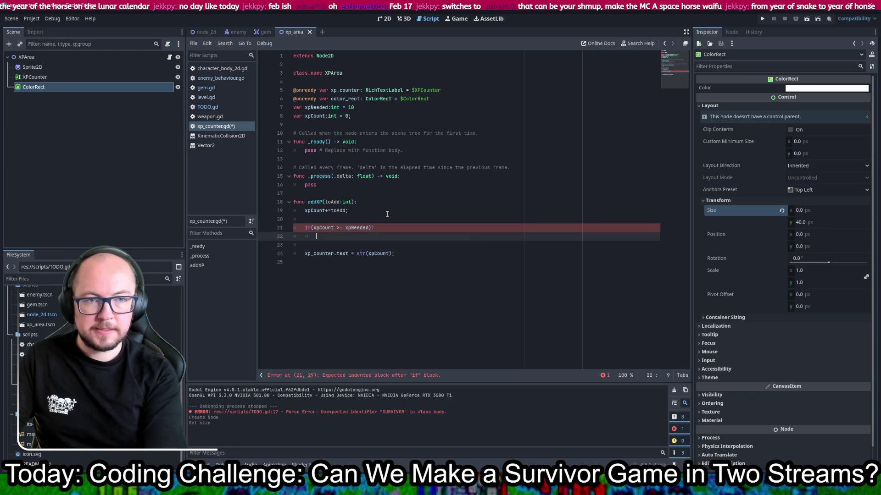
type("level++")
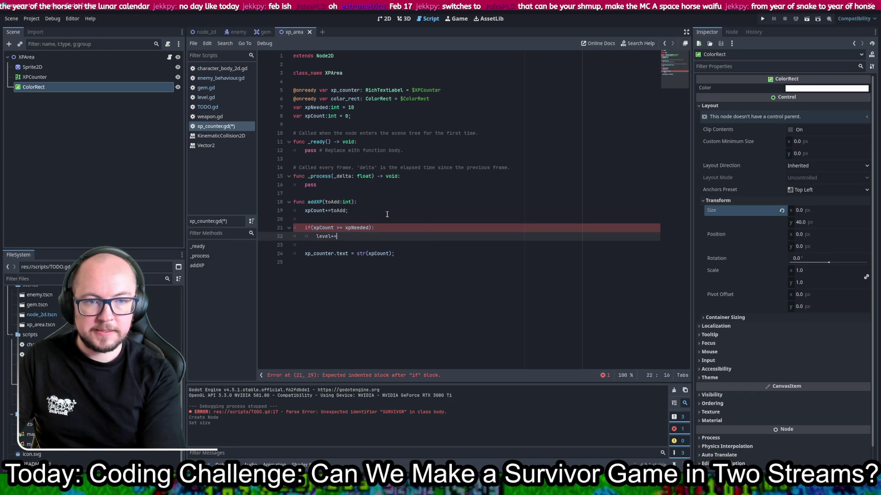
type(";")
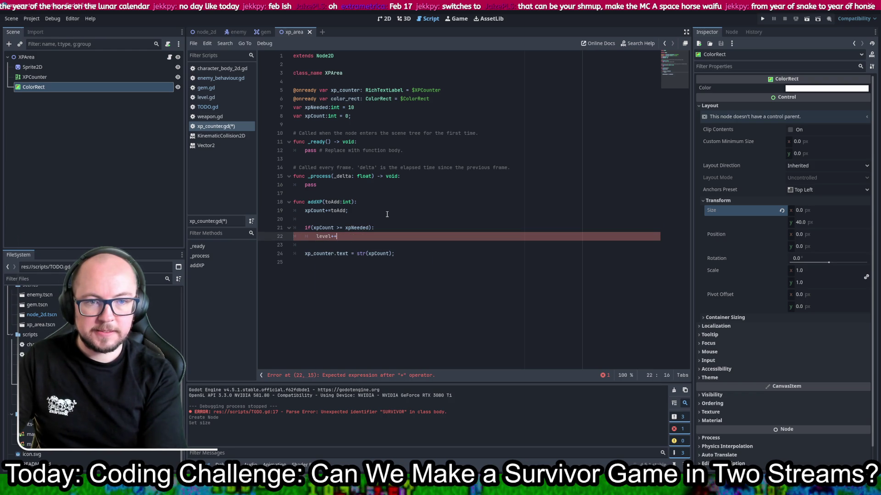
type("=1")
key("ctrl+s")
Step: Duplicate the xpCount declaration, rename the copy to level, and save
left_click_drag(377, 108, 375, 118)
key("ctrl+shift+d")
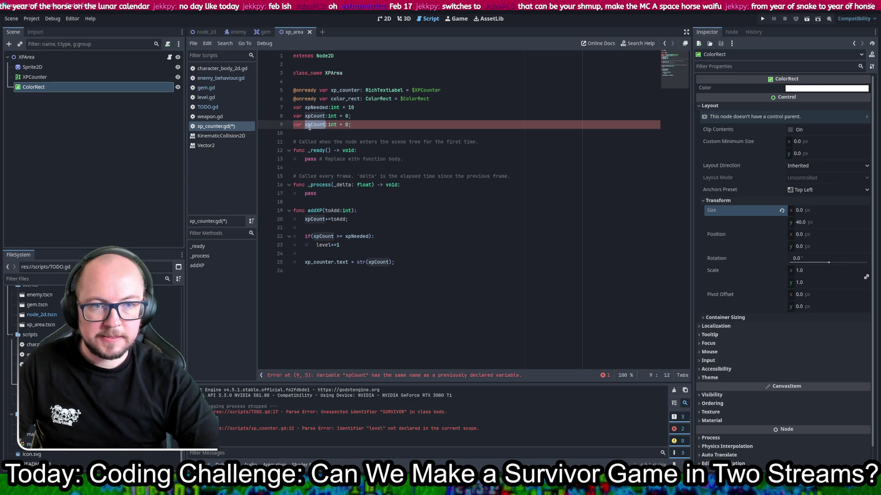
double_click(310, 125)
type("levelel")
key("ctrl+s")
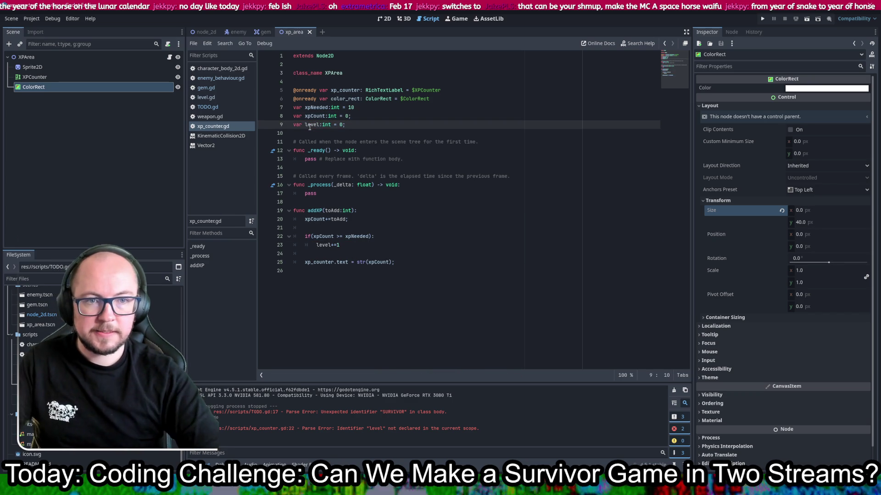
Step: Inside the level-up block, add 'xpCount = xpNeeded - xpCount' and save
left_click(353, 246)
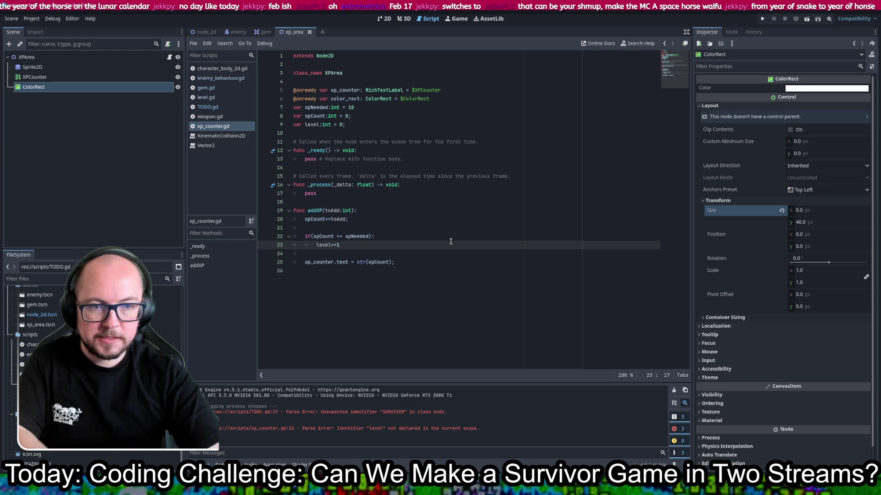
key("Return")
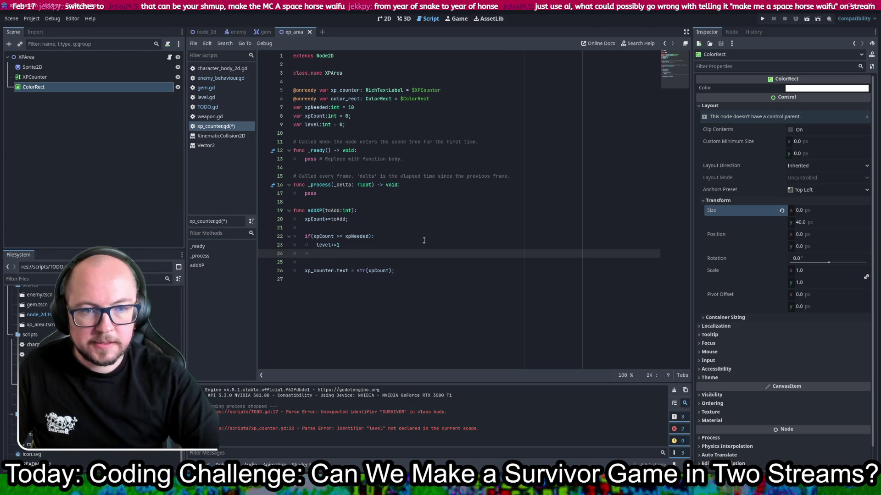
double_click(307, 237)
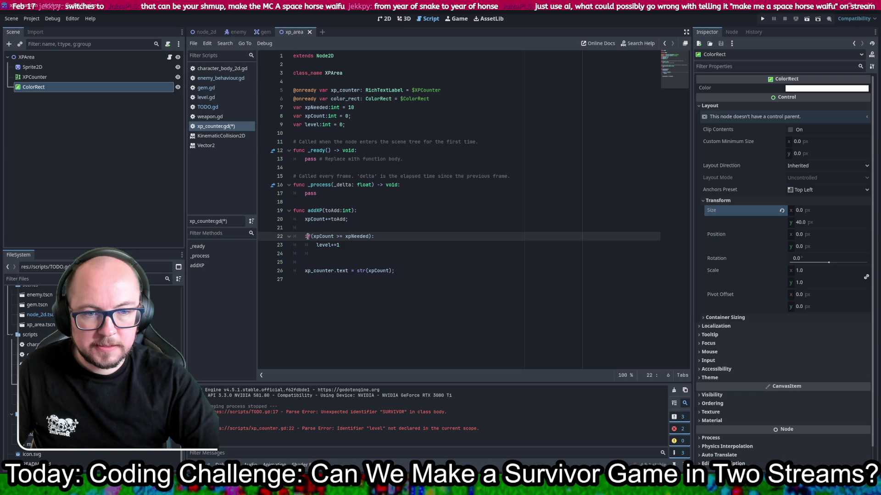
left_click(349, 255)
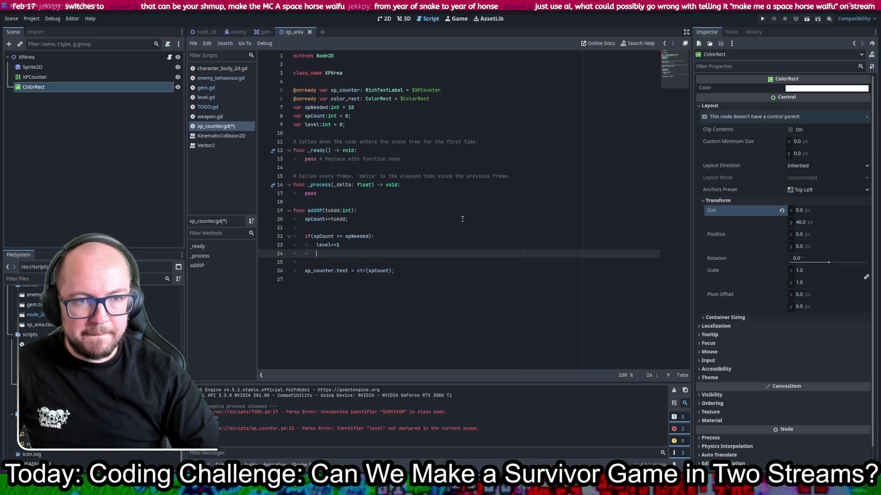
key("ctrl+s")
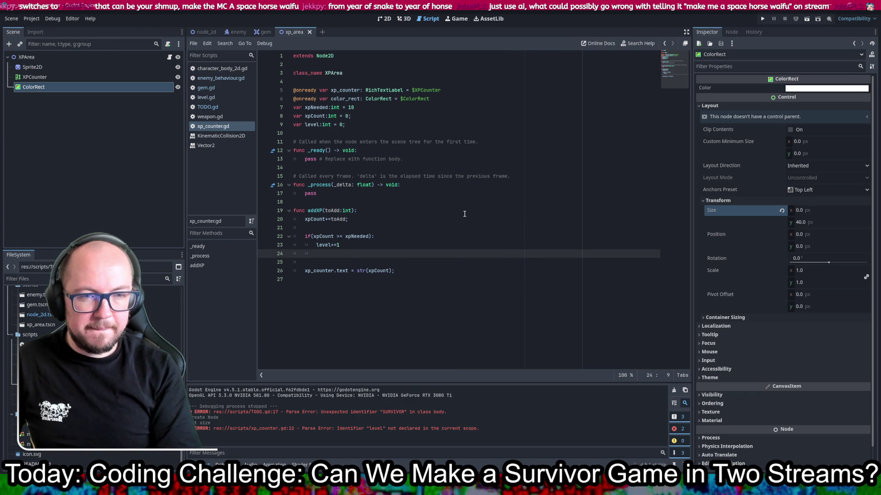
type("if(")
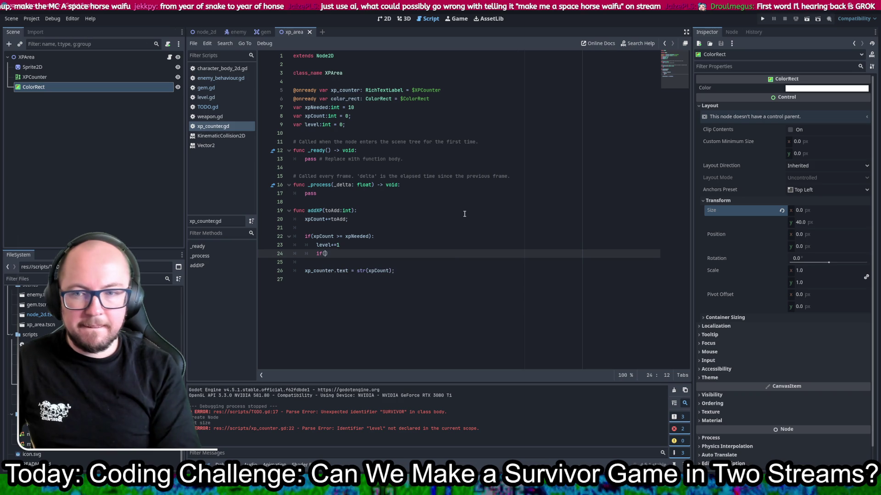
type("level")
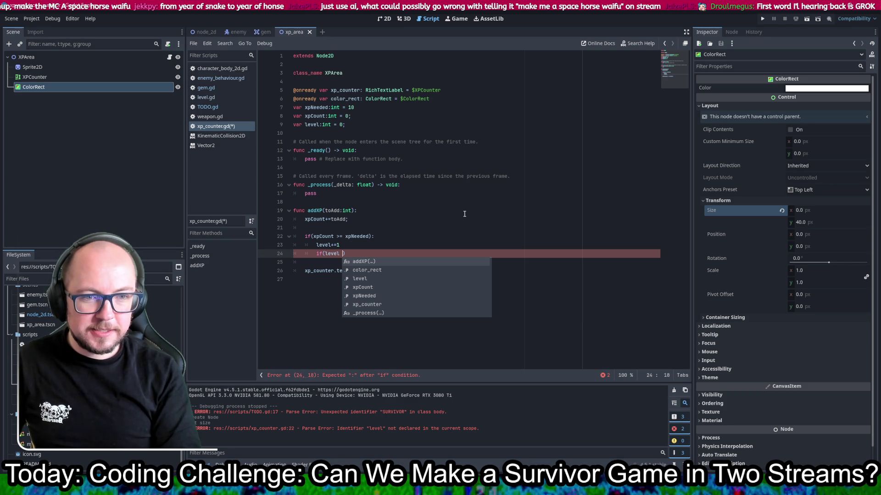
key("BackSpace")
key("BackSpace")
key("BackSpace")
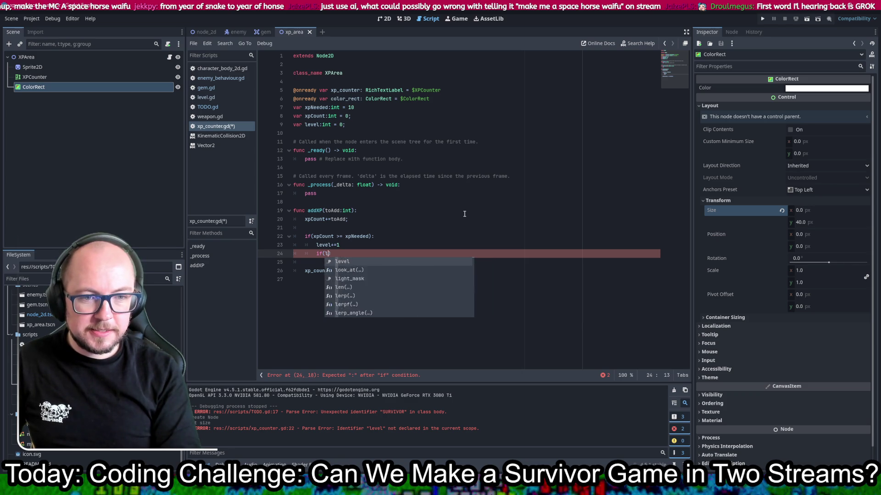
type("xp")
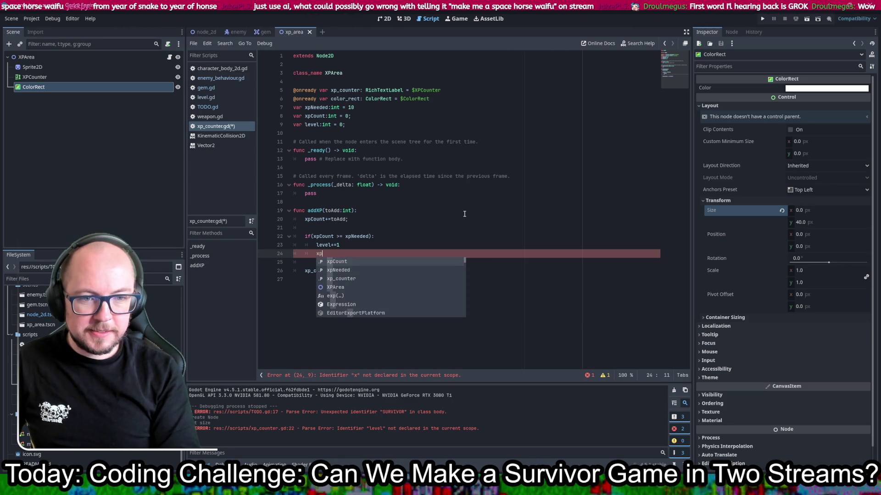
type("Count =")
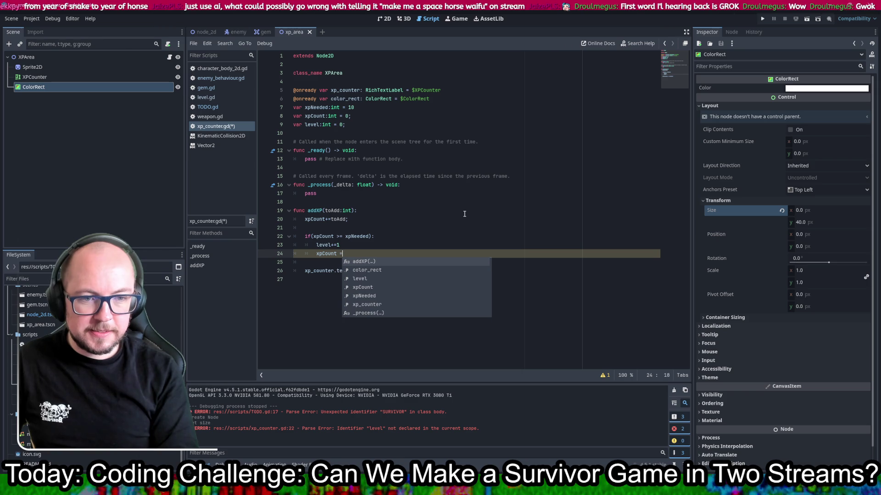
type(" xpNeeded")
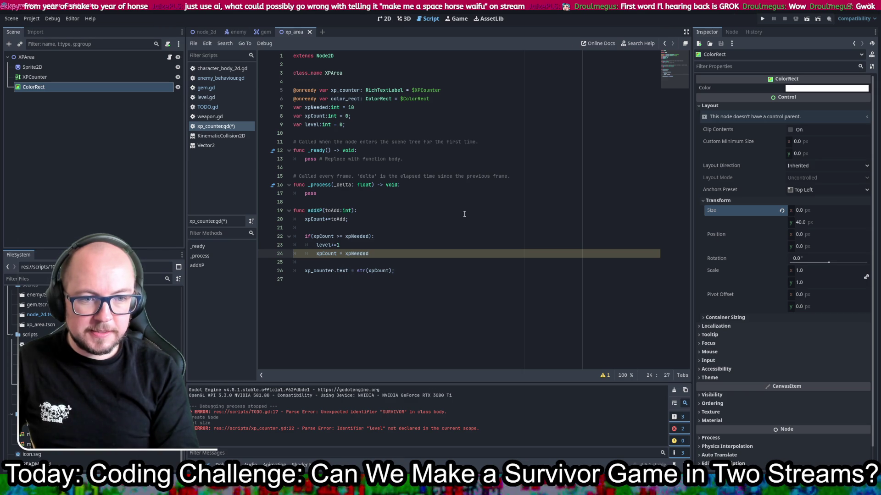
type(" - xpCount")
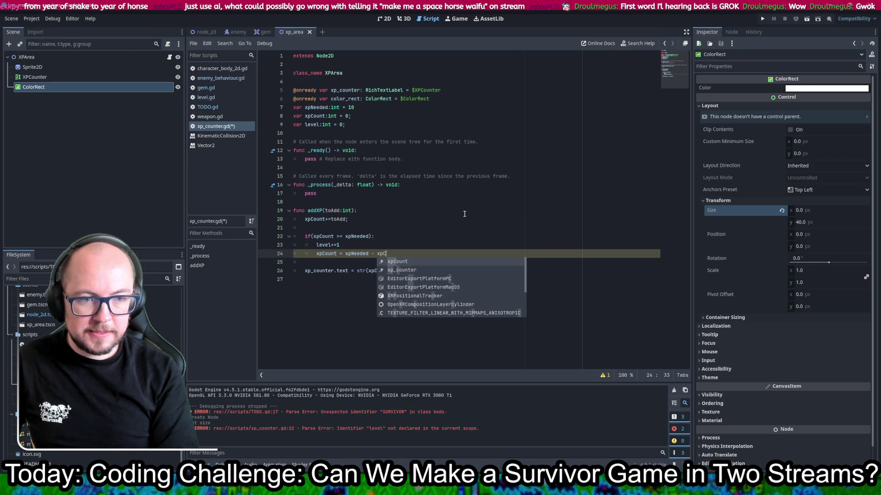
key("ctrl+s")
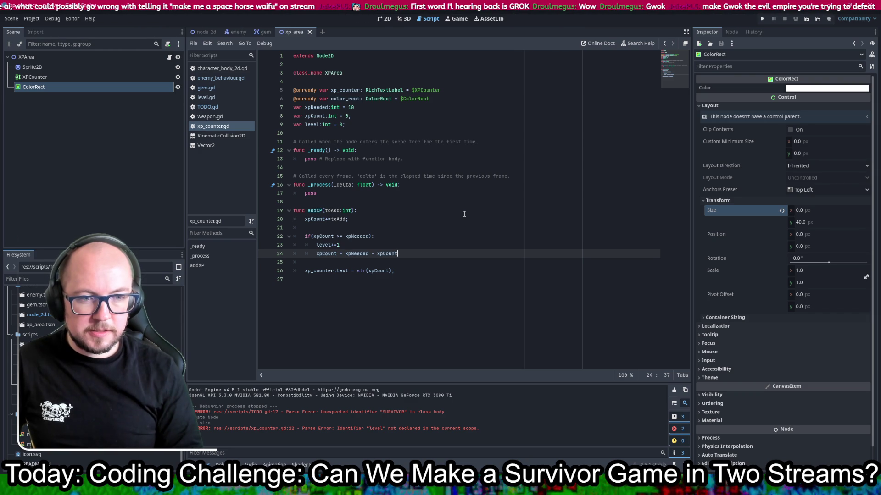
key("Down")
key("Return")
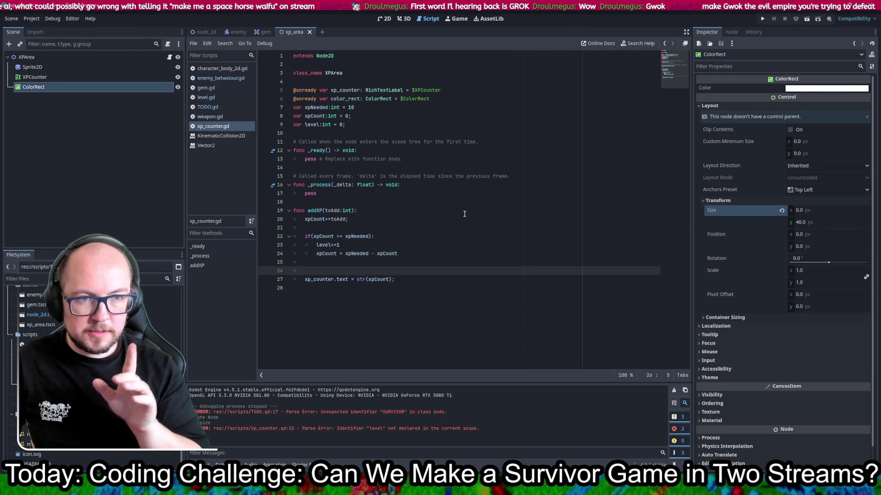
Step: Write 'color_rect.transform.size = Vector2(x,40)' in addXP with autocomplete and save
type("color_r")
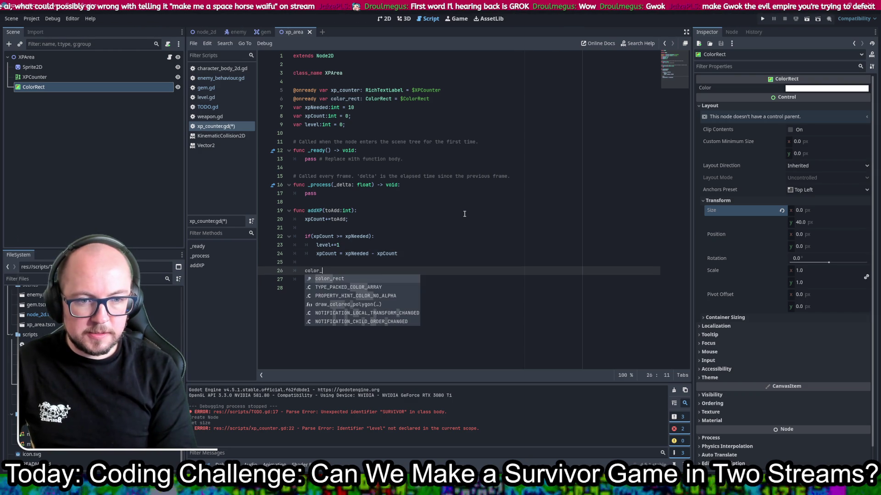
key("Return")
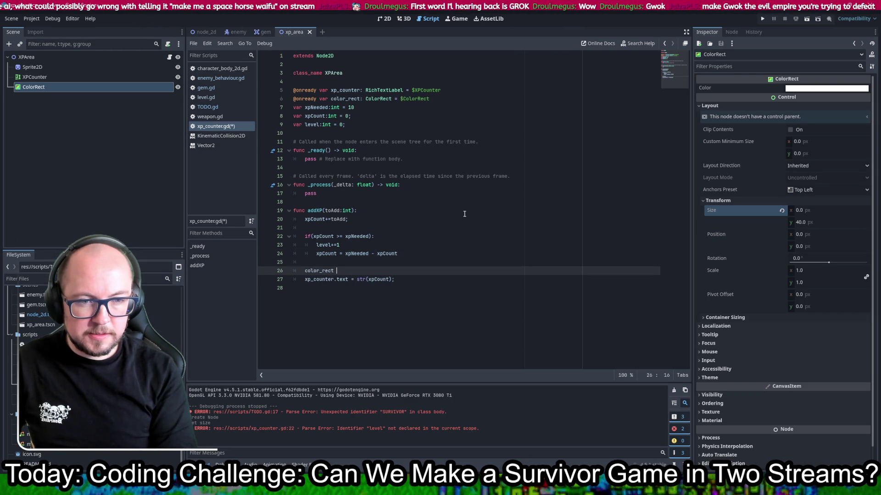
type("tra")
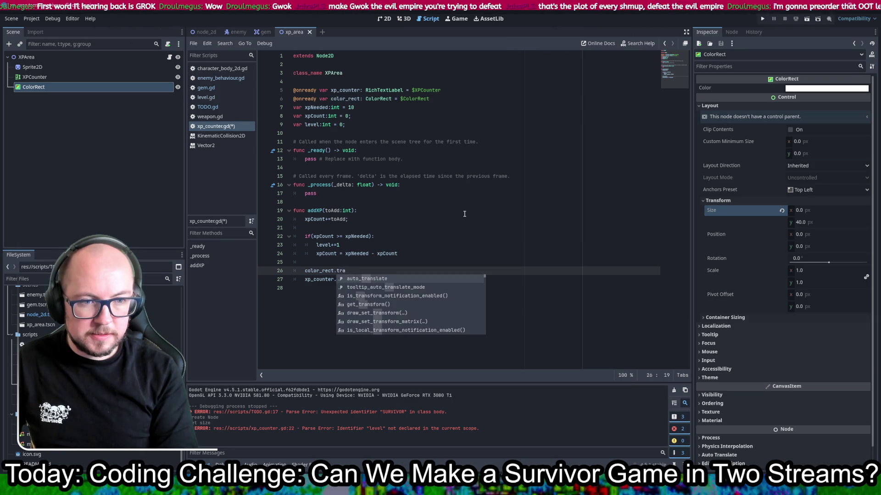
type("nsfo")
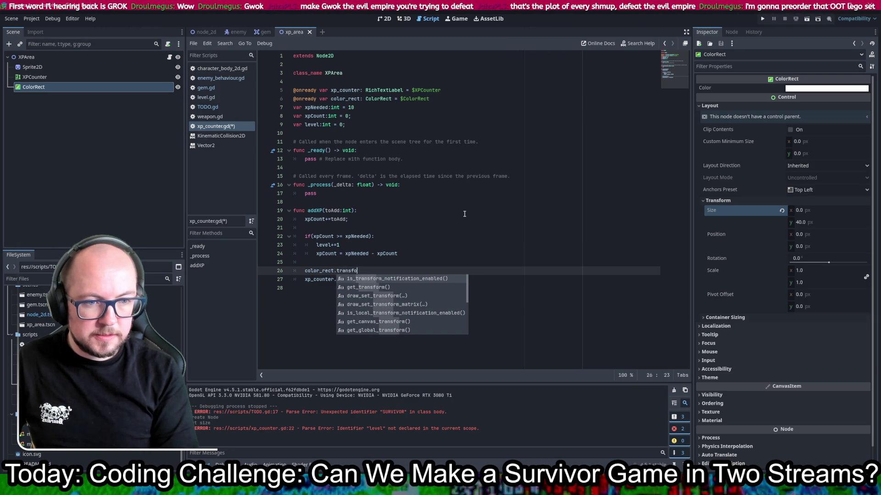
type("rm")
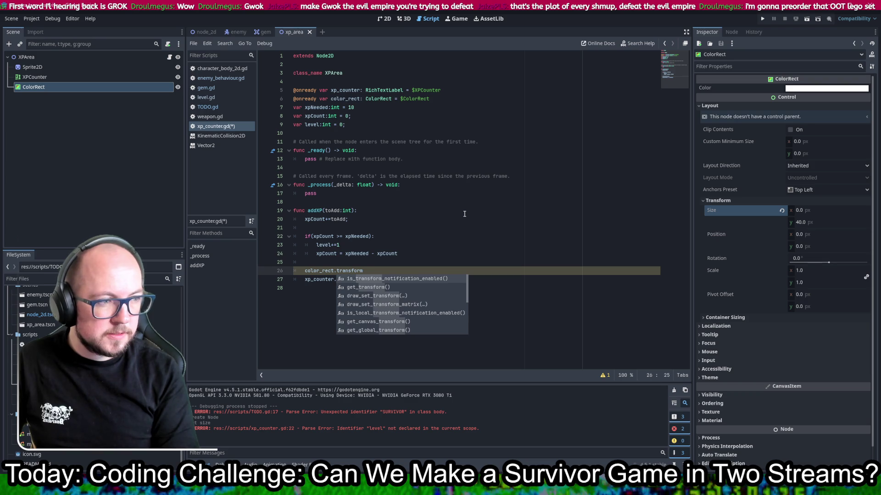
type(",.")
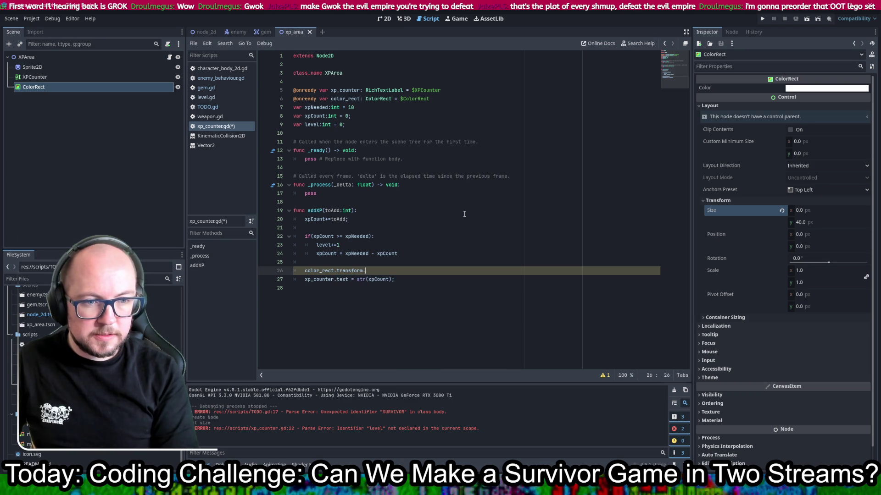
type("x")
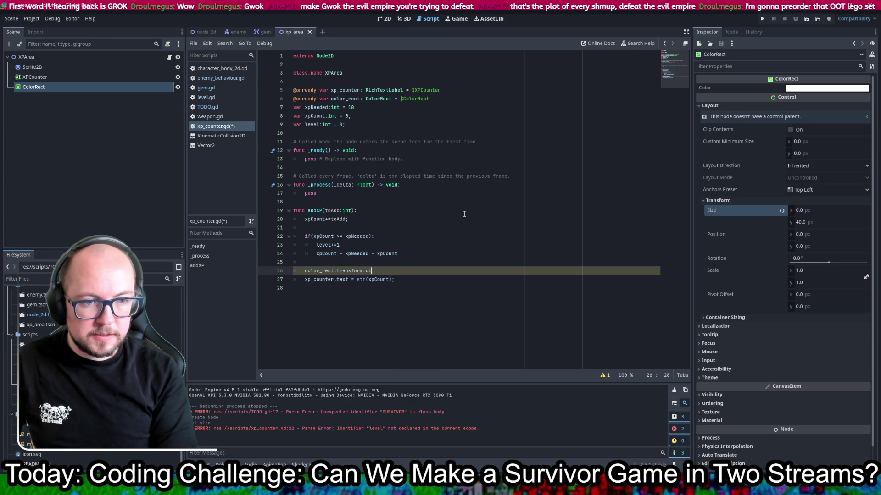
type("ize")
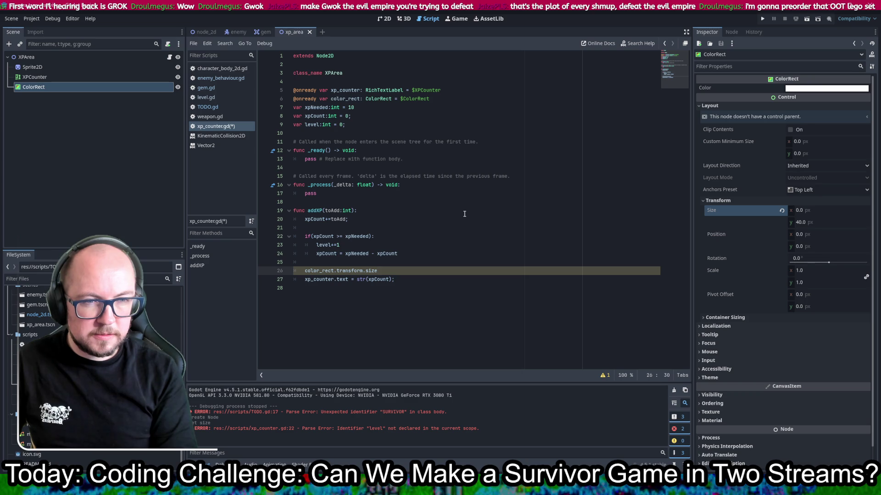
key("ctrl+s")
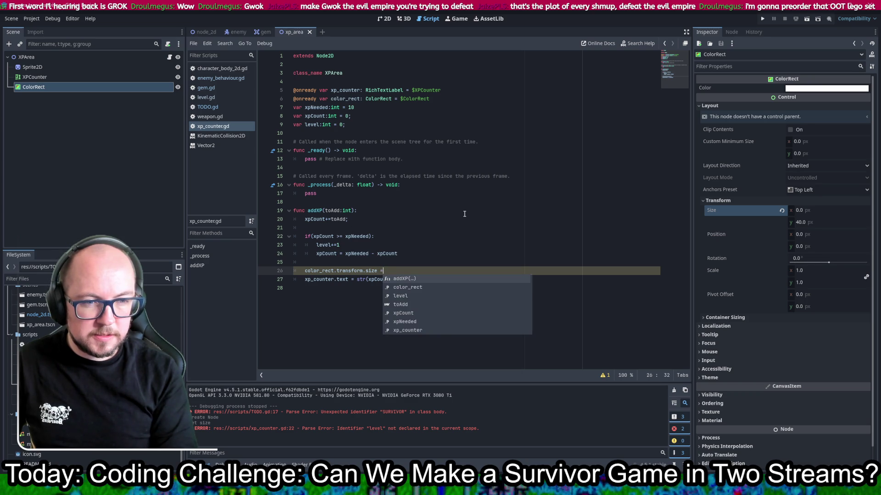
type(" Vec")
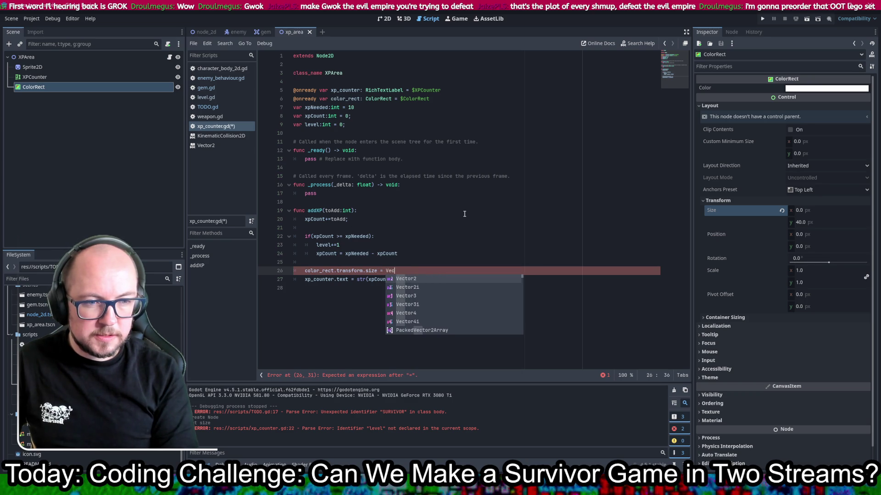
type("tor2(x,")
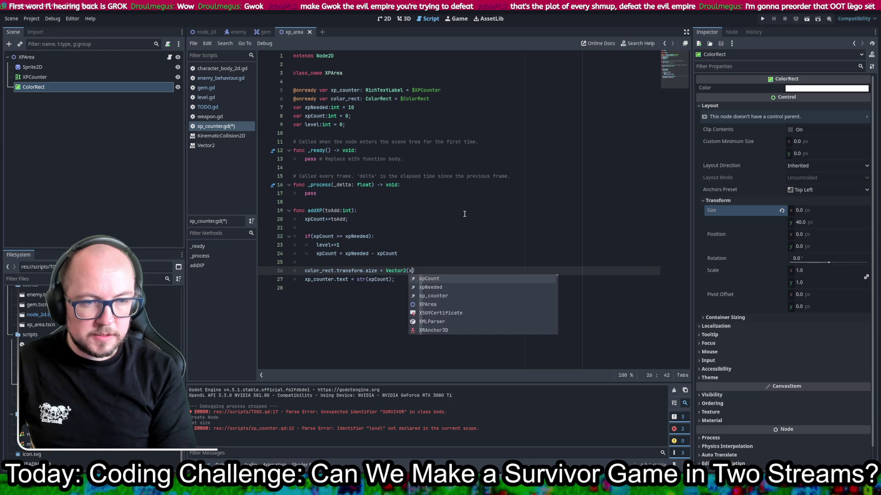
type("40")
key("ctrl+s")
key("BackSpace")
key("BackSpace")
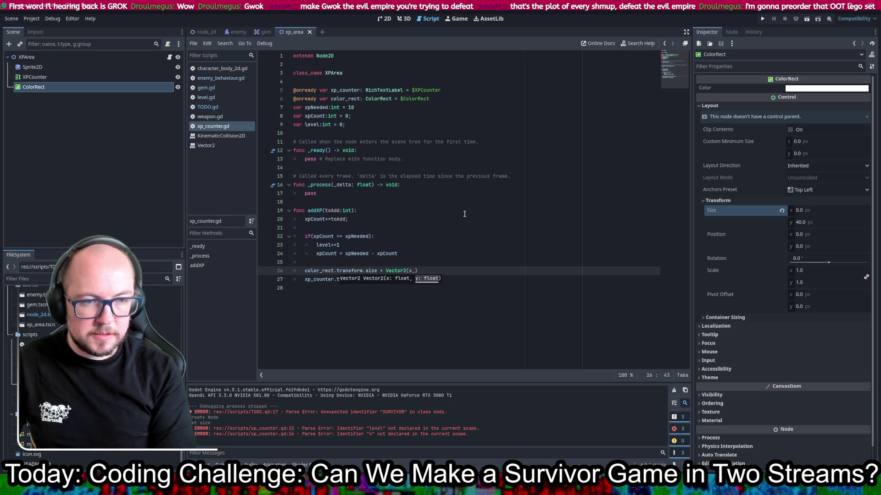
type("40")
key("ctrl+s")
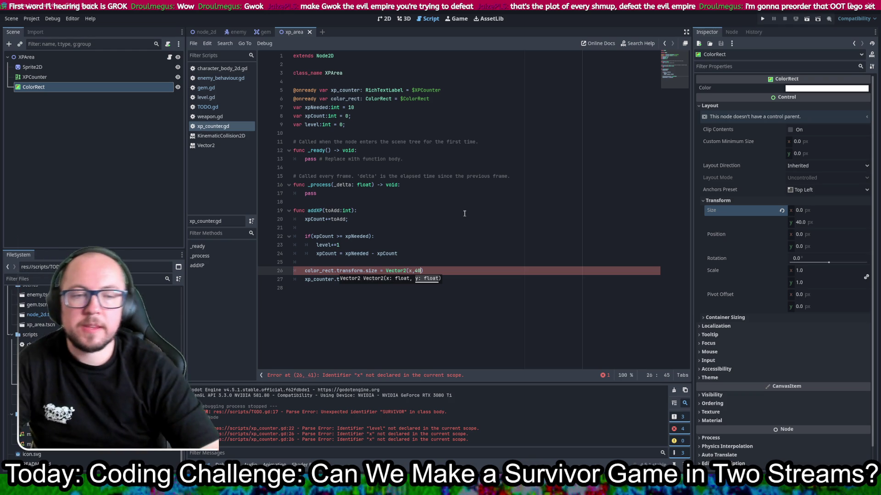
left_click(358, 262)
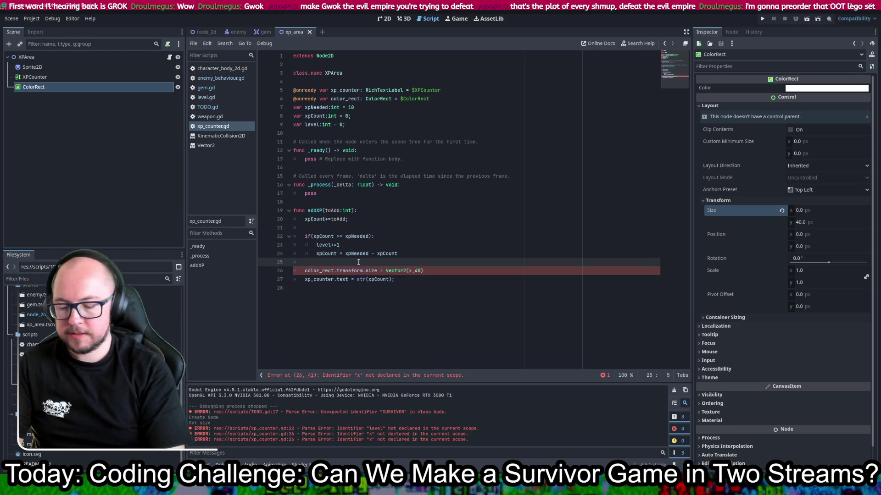
Step: Declare a barX variable and use it as the width in Vector2(barX,40), then save
key("Return")
type("var bar")
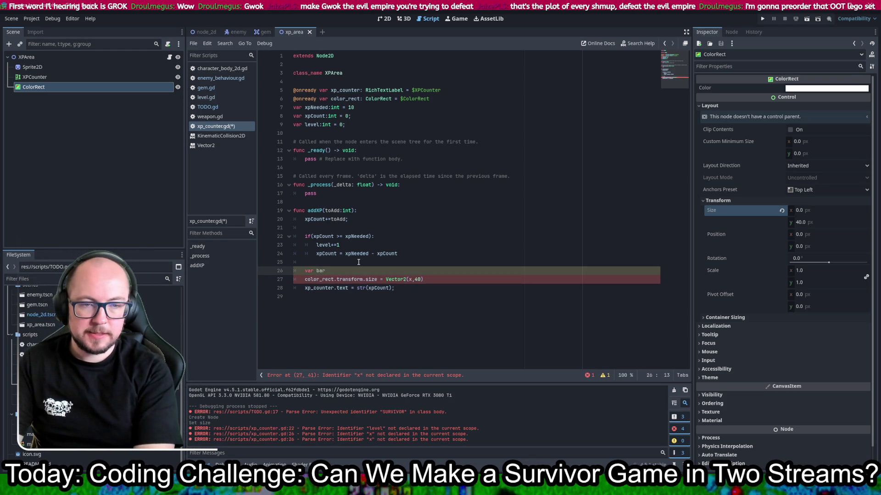
type(" x =")
key("BackSpace")
key("BackSpace")
type("X =")
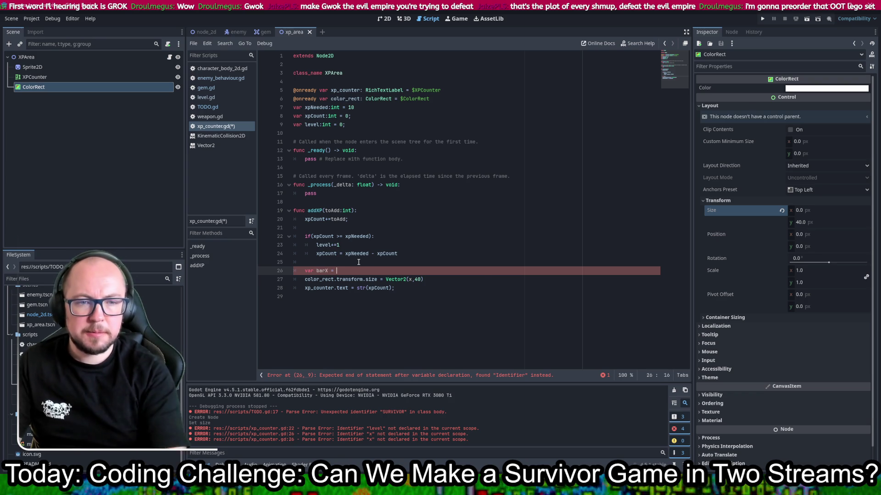
key("Escape")
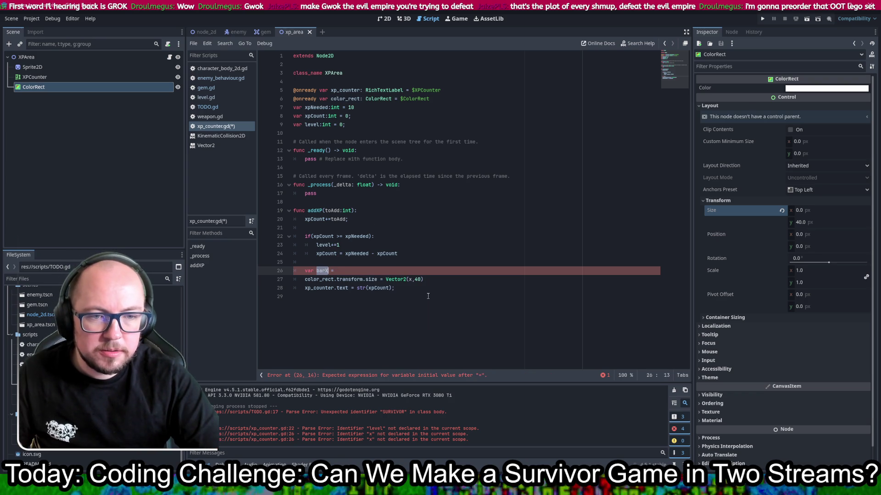
left_click(411, 280)
key("BackSpace")
type("barX")
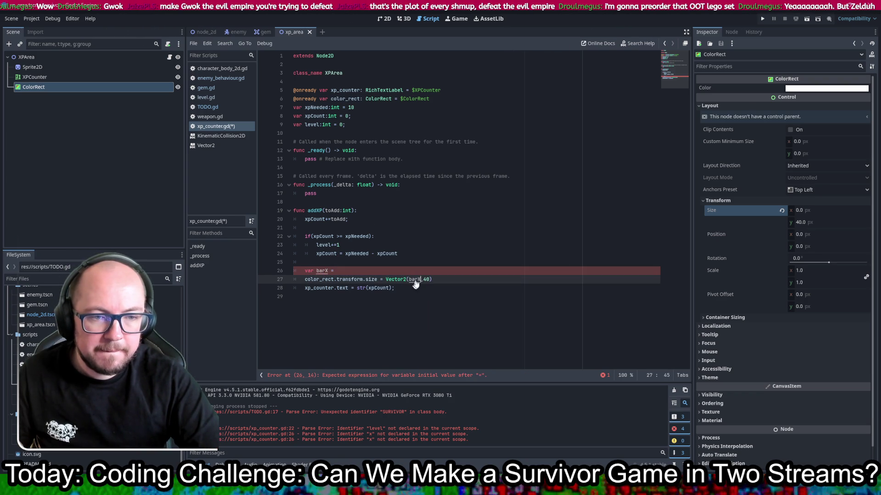
key("ctrl+s")
Step: Assign barX = xpCount / xpNeeded * windowWidth; and save the script
left_click(574, 274)
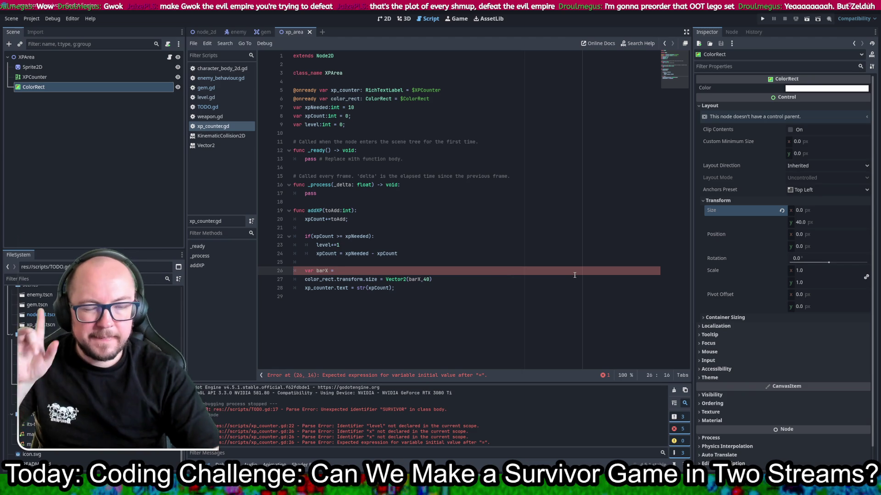
type("xpCount")
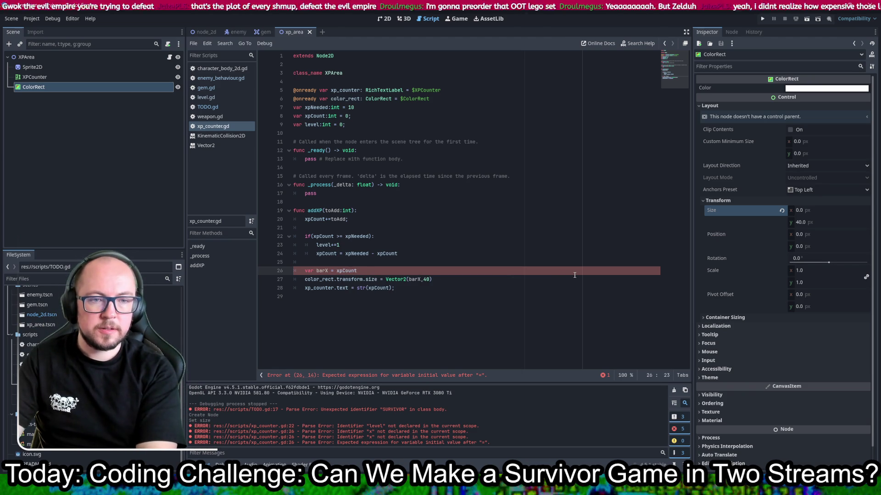
type(" / ")
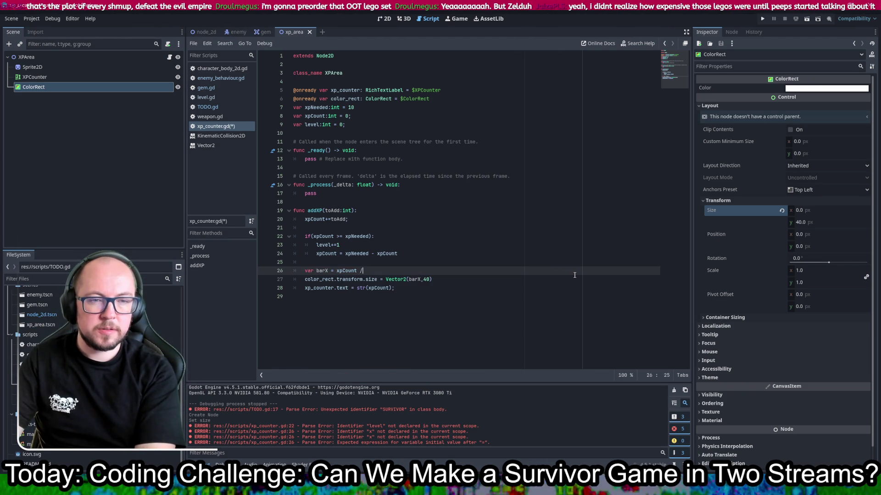
type("xpNeeded ")
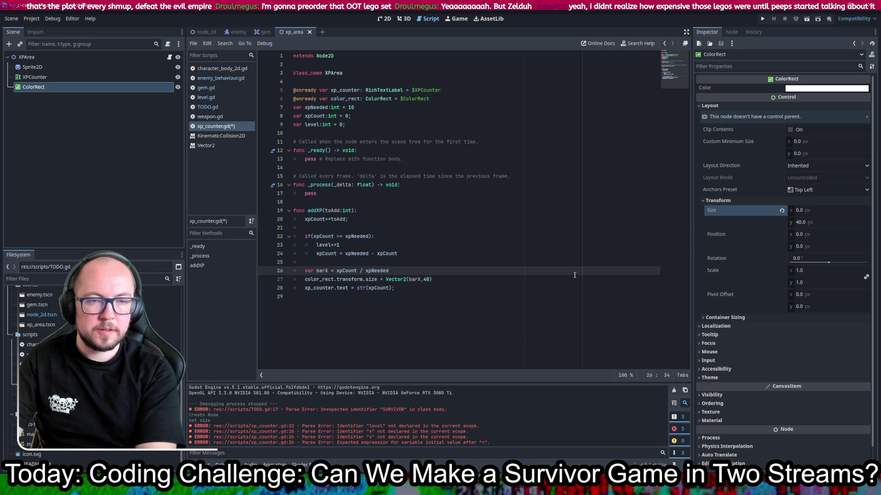
type("* ")
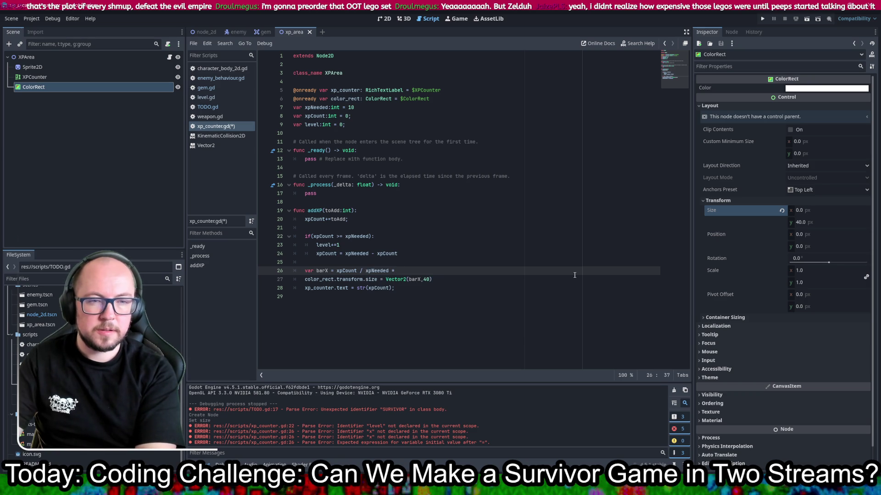
type("windowW")
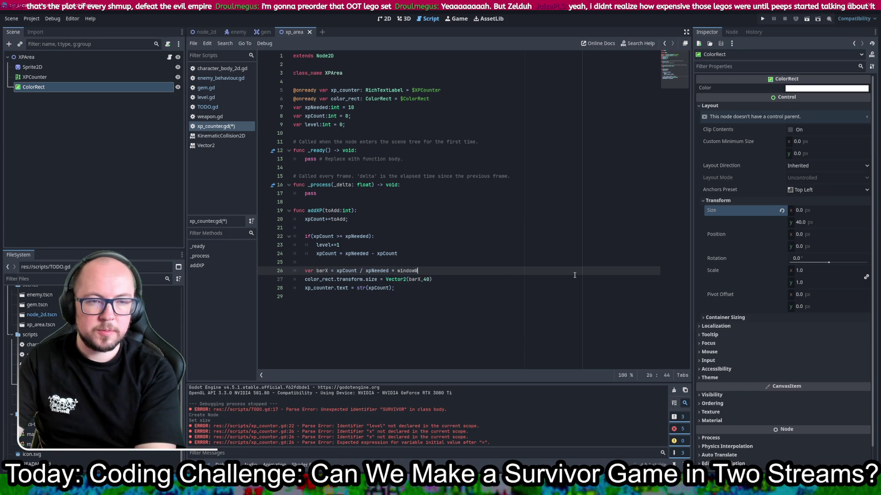
type("idth")
key("ctrl+s")
type(";")
key("ctrl+s")
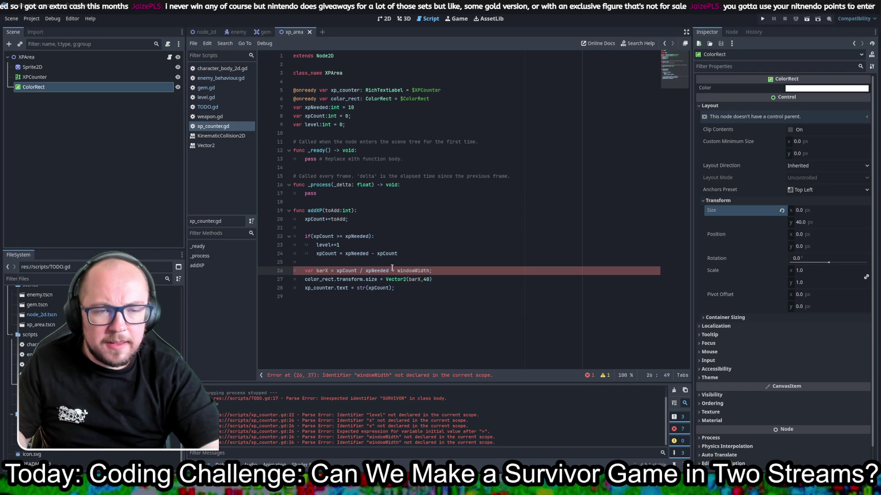
left_click(417, 257)
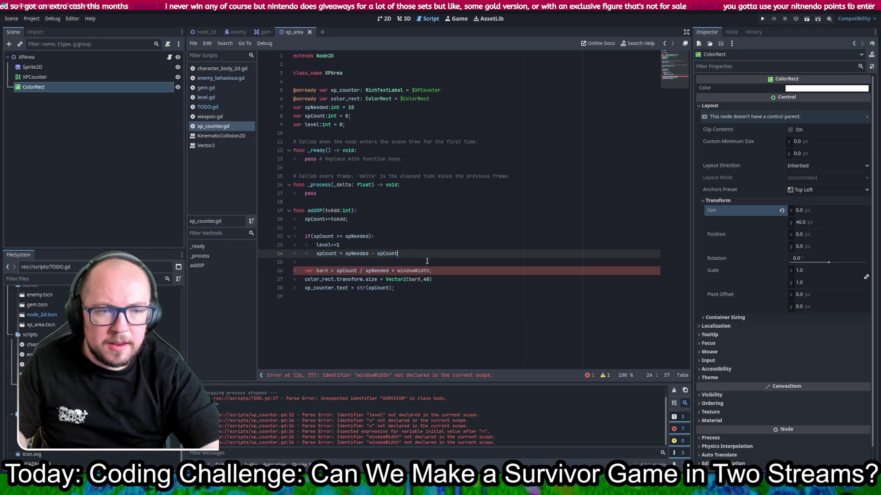
Step: Add 'var window_size: Vector2 = DisplayServer.window_get_size()' and replace windowWidth with window_size.x, then save
key("Return")
key("Return")
type("var window_size: Vector2 = DisplayServer.window_get_size()")
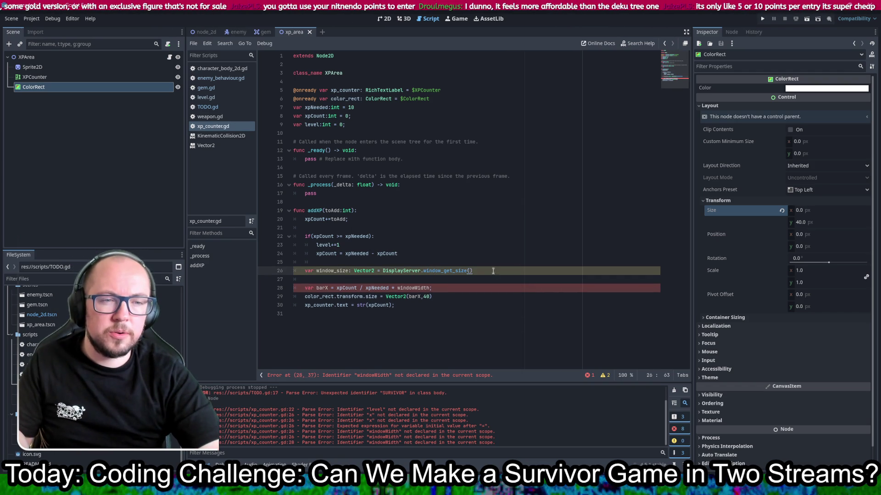
double_click(327, 271)
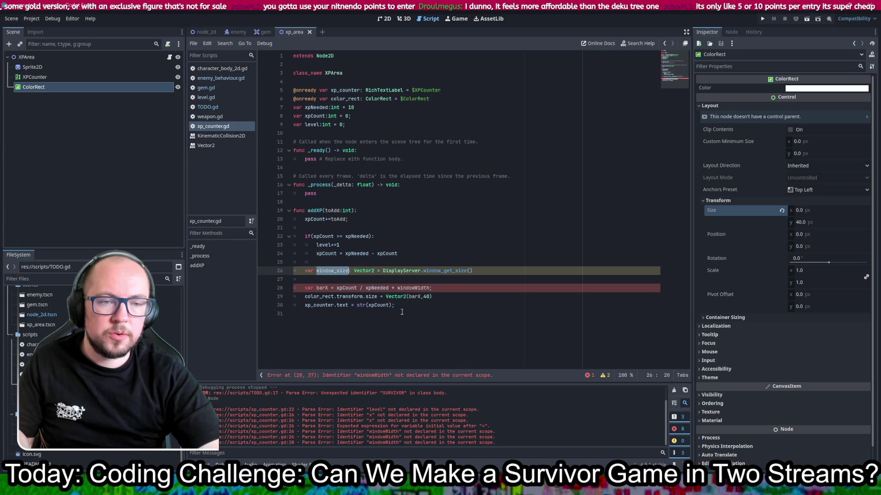
key("ctrl+c")
double_click(414, 288)
key("ctrl+v")
type(".")
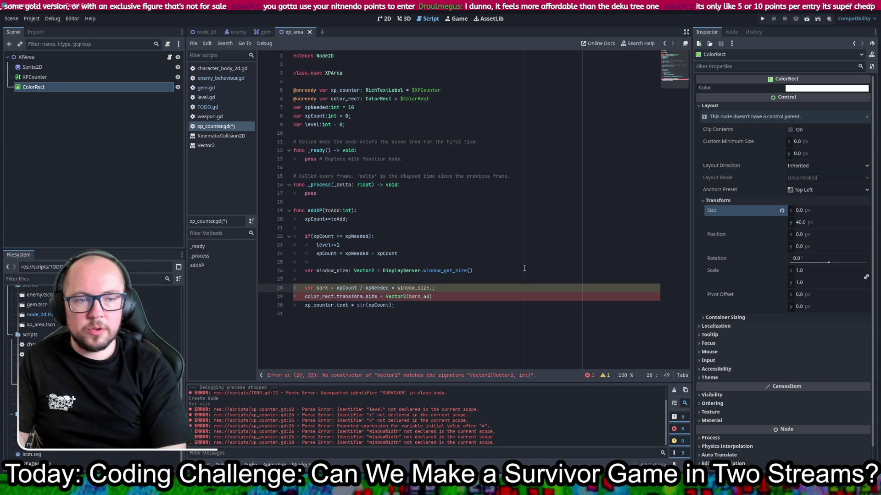
type("x;")
left_click(528, 254)
key("ctrl+s")
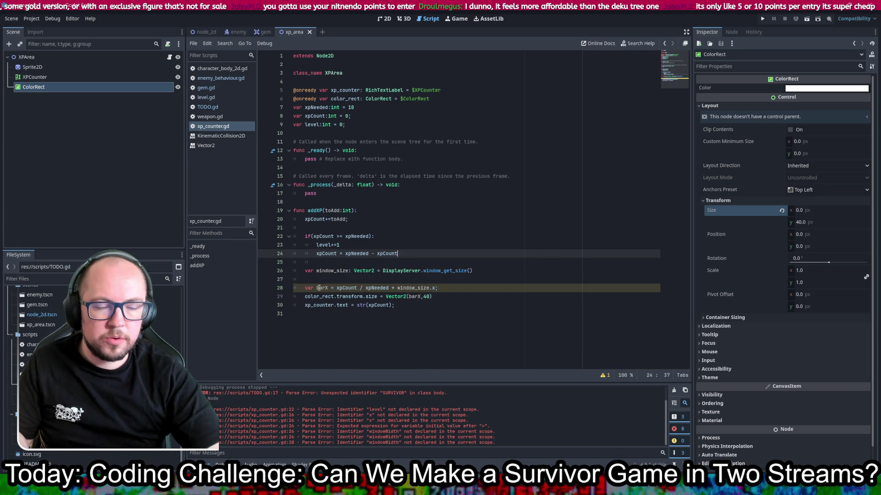
Step: Review the integer-division warning on the barX line and run the game with F5
left_click(461, 289)
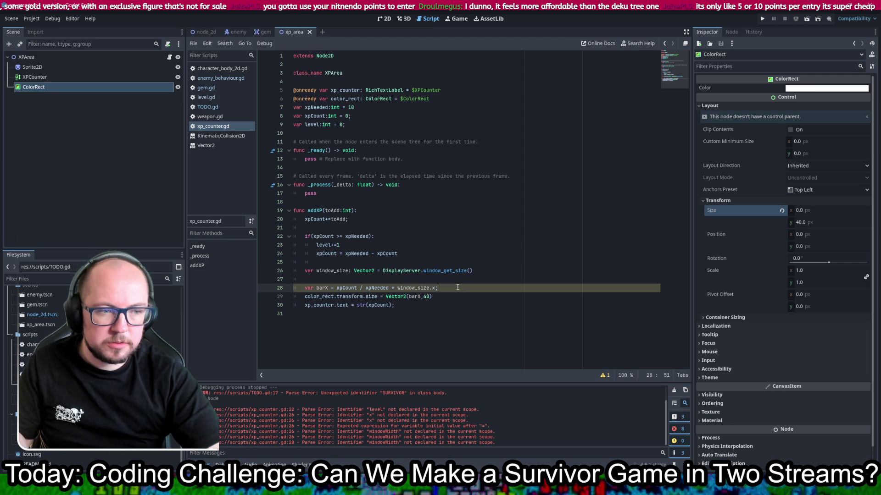
left_click(600, 375)
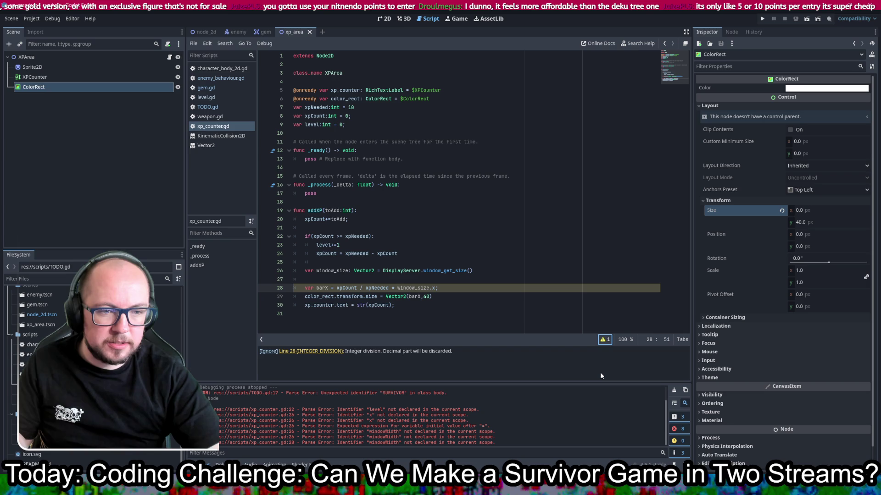
left_click(573, 159)
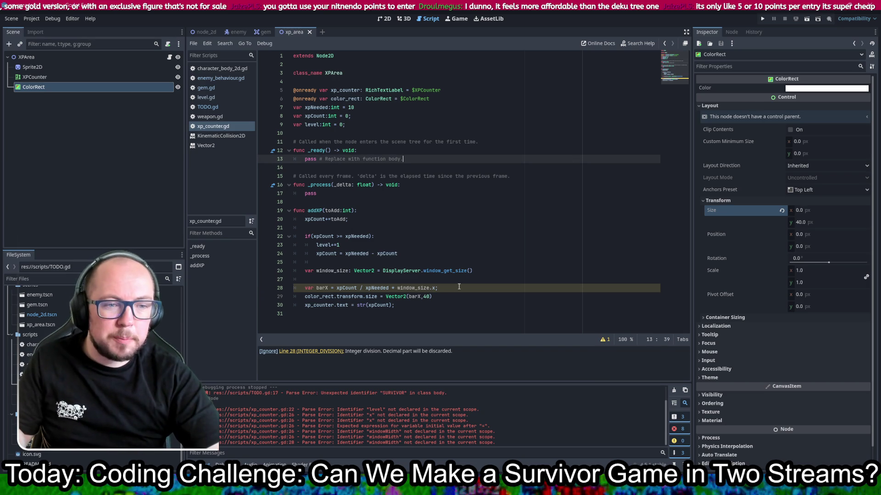
key("F5")
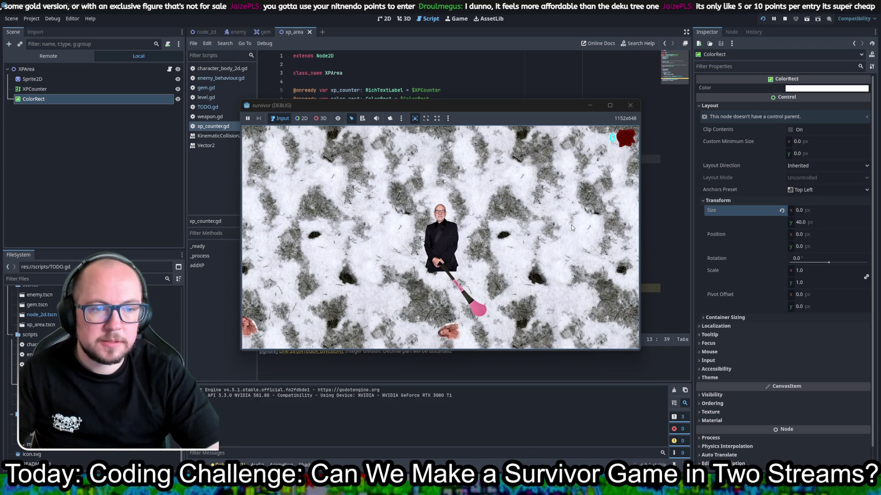
Step: Delete the stray 'd' on line 29, save, and look up the ColorRect class from color_rect
type("d")
left_click(516, 241)
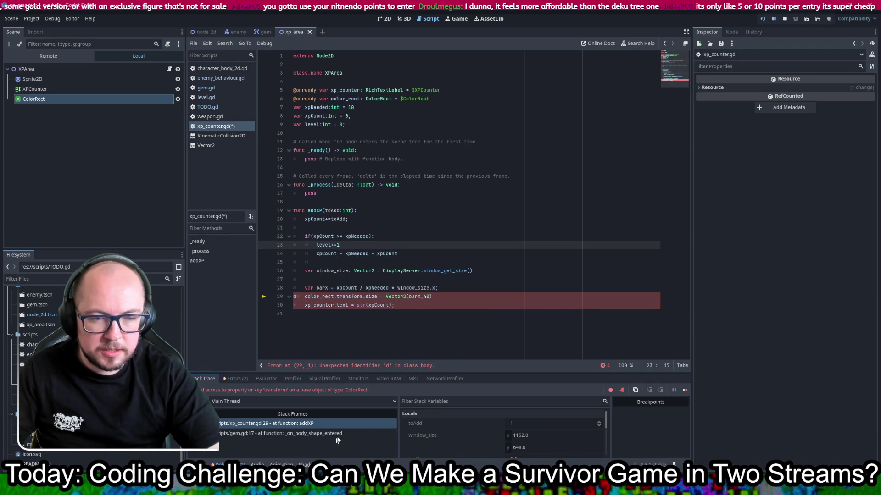
left_click(296, 296)
key("BackSpace")
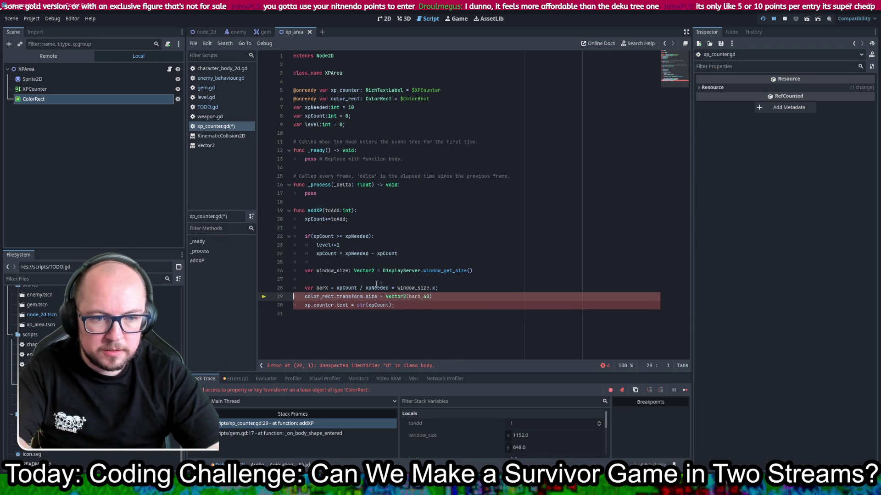
key("ctrl+s")
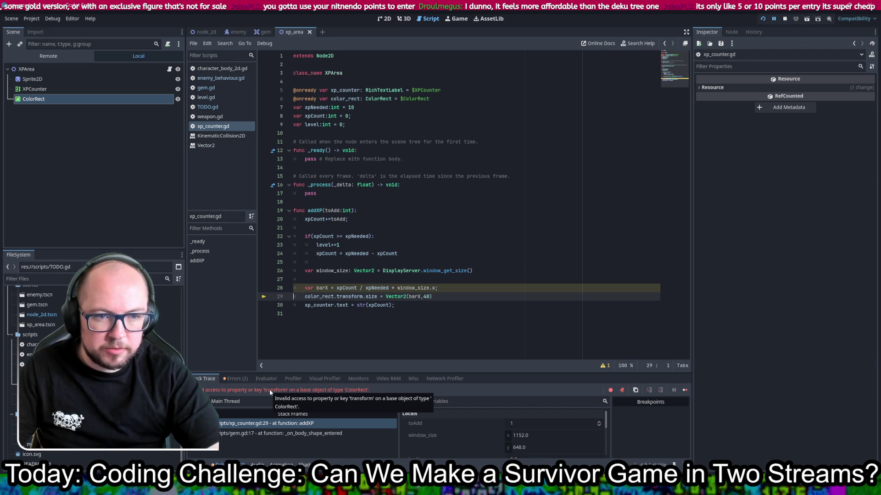
double_click(344, 99)
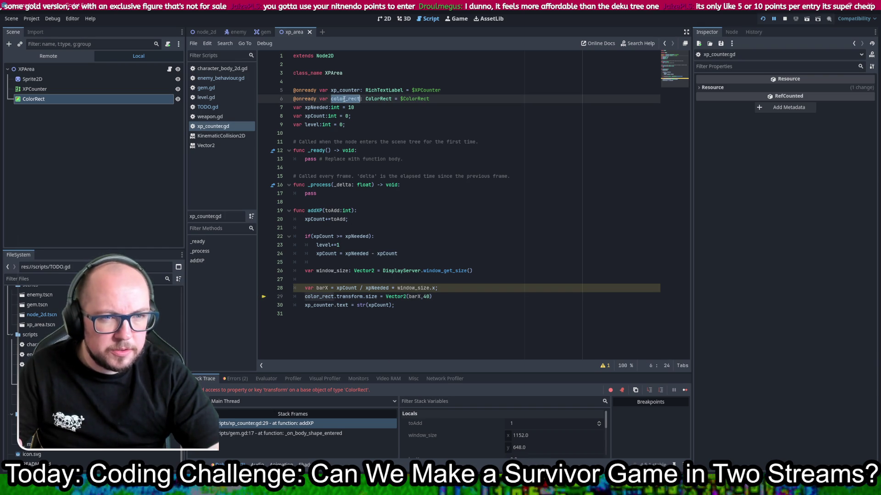
left_click(381, 99, "ctrl")
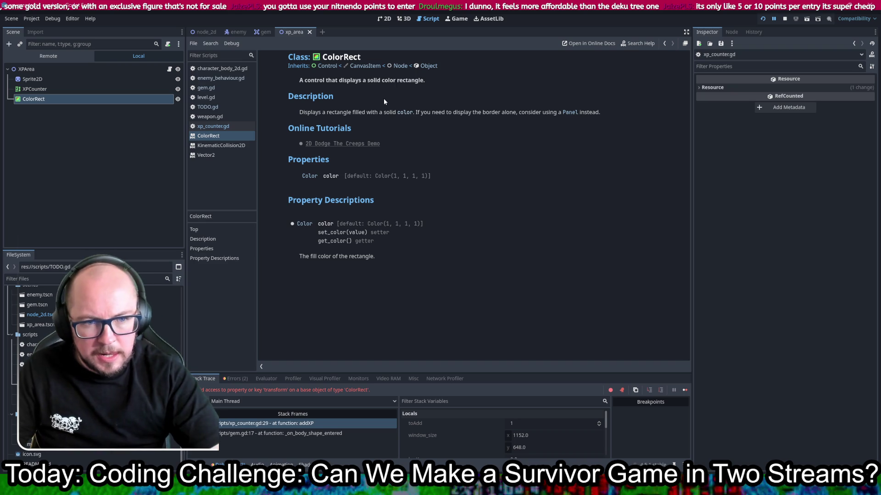
Step: Reopen xp_area.tscn from the FileSystem and inspect the ColorRect's Layout size of 0 × 40 px
left_click(310, 33)
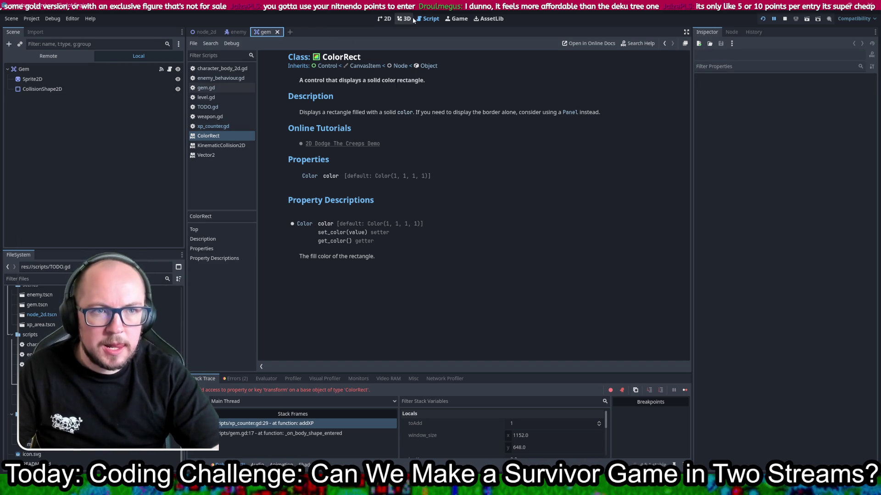
left_click(384, 18)
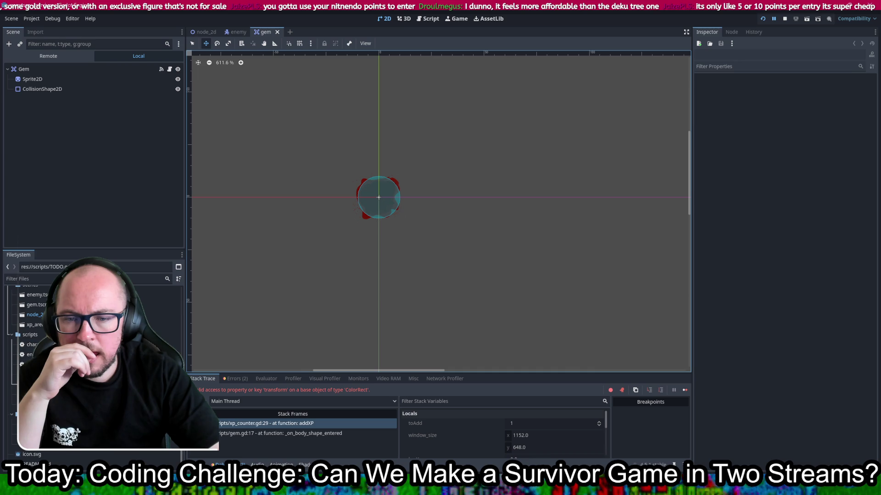
key("ctrl+F3")
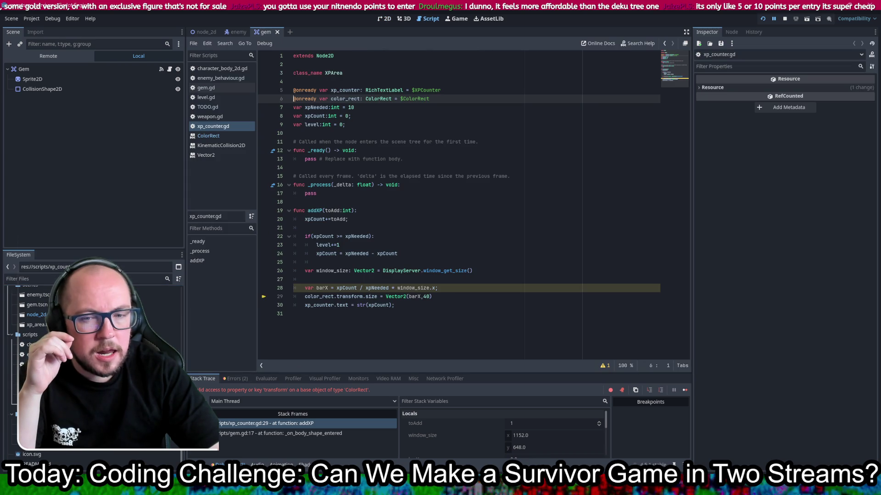
scroll(92, 358, "up", 2)
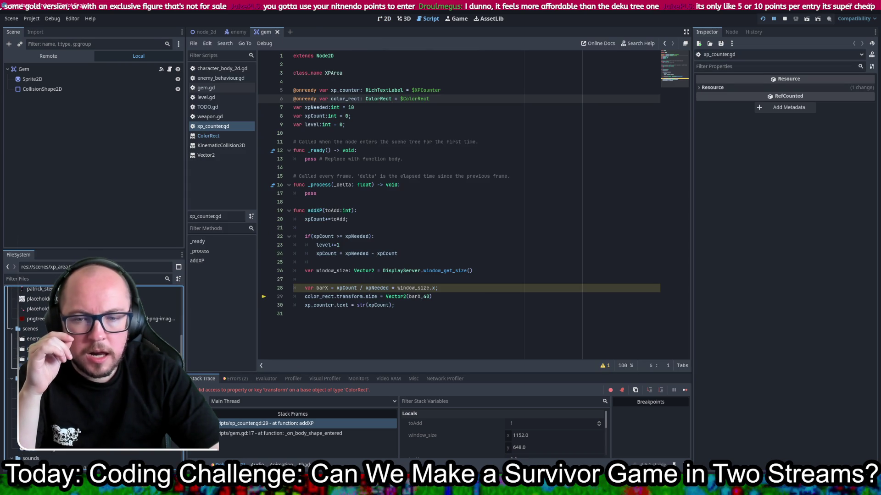
double_click(34, 369)
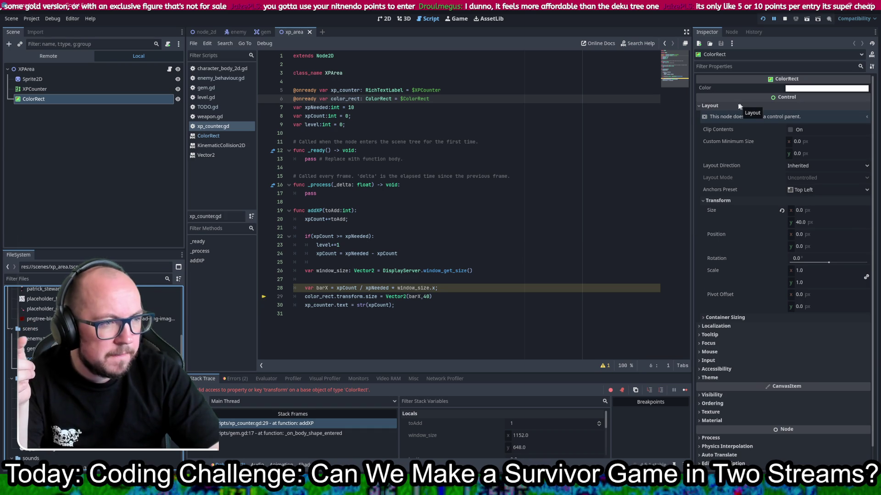
left_click(702, 106)
left_click(700, 108)
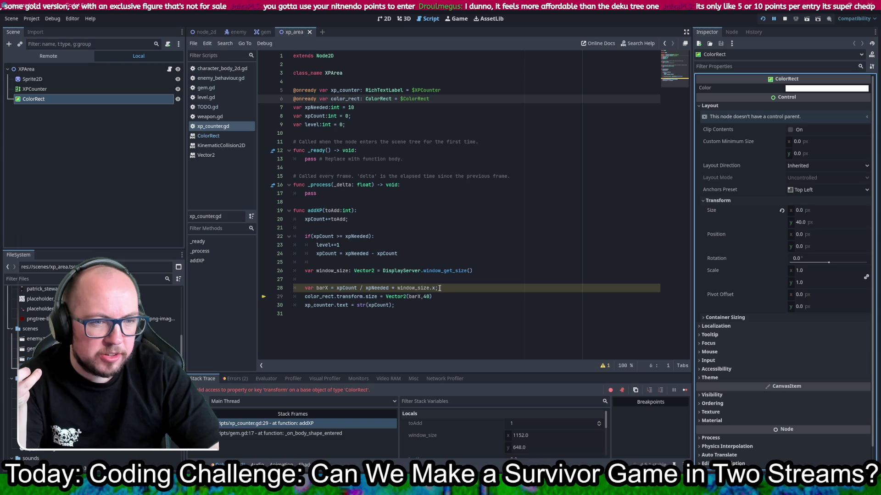
left_click(336, 297)
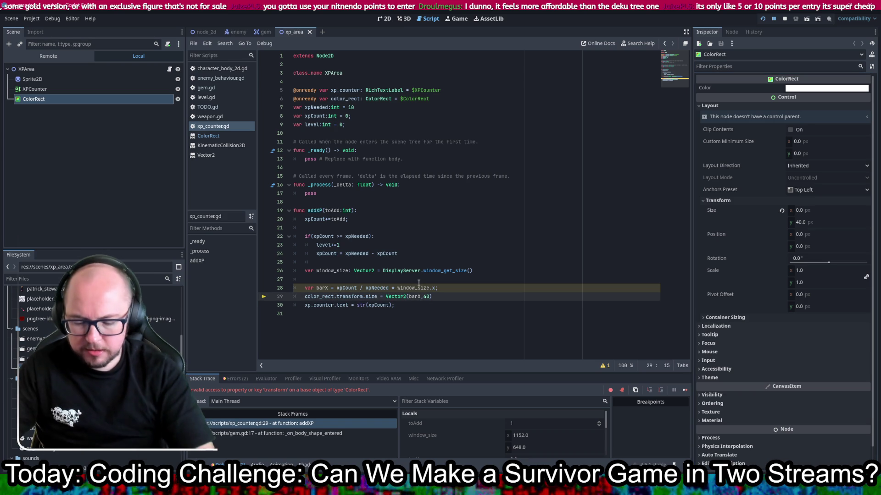
Step: Try accessing color_rect.layout.transform on line 29 and on a new test line below
type("lay.")
type("layou")
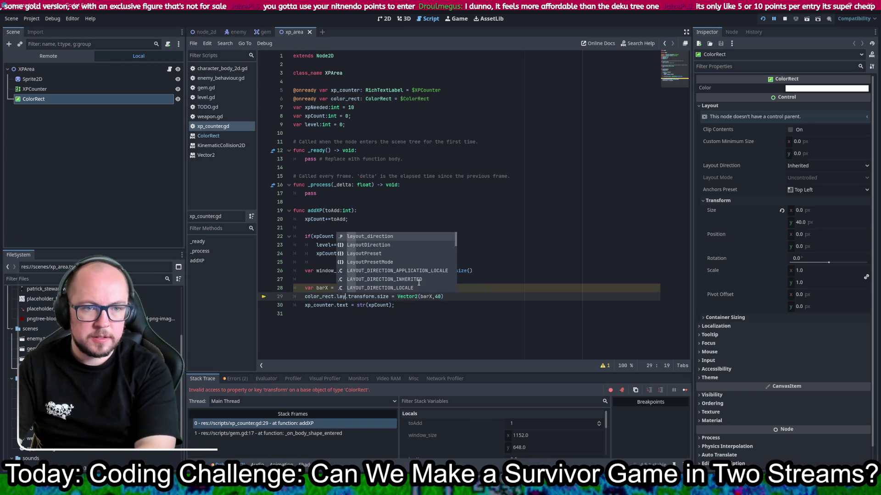
type("t")
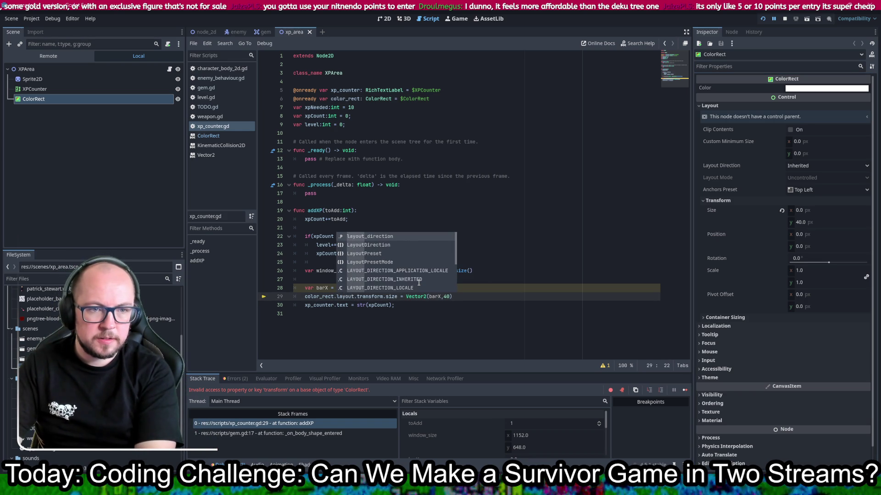
key("ctrl+s")
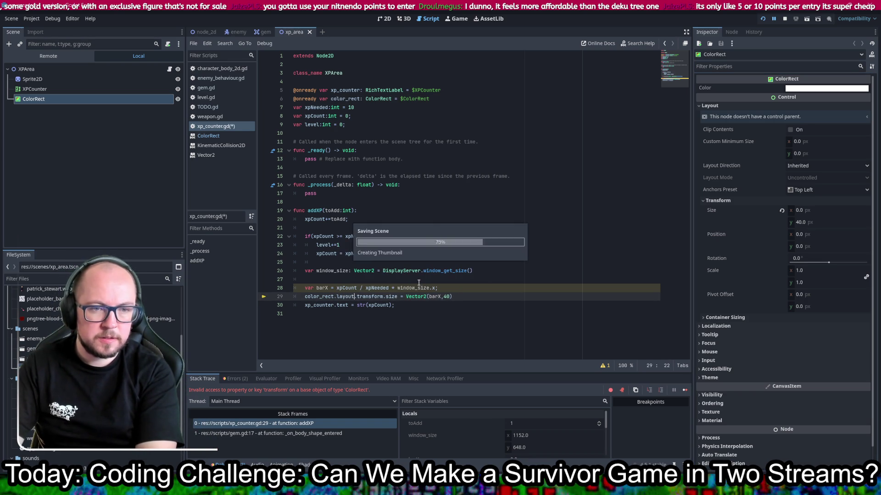
type(".t")
key("BackSpace")
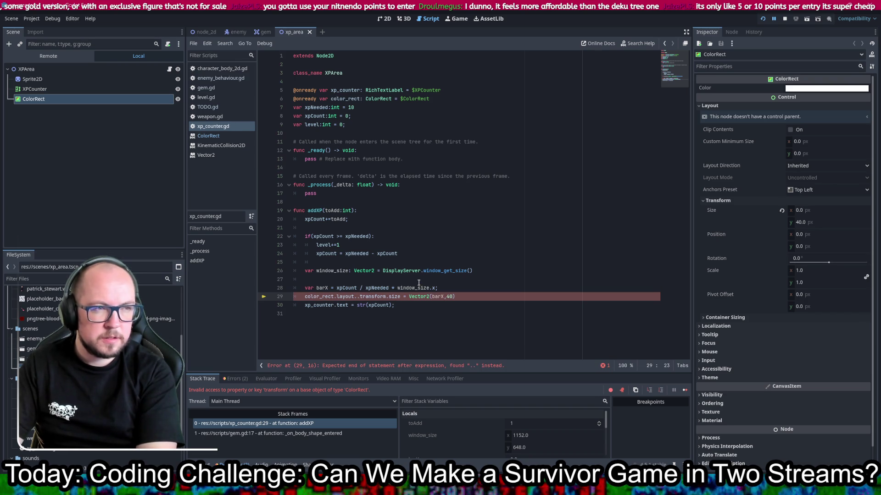
key("BackSpace")
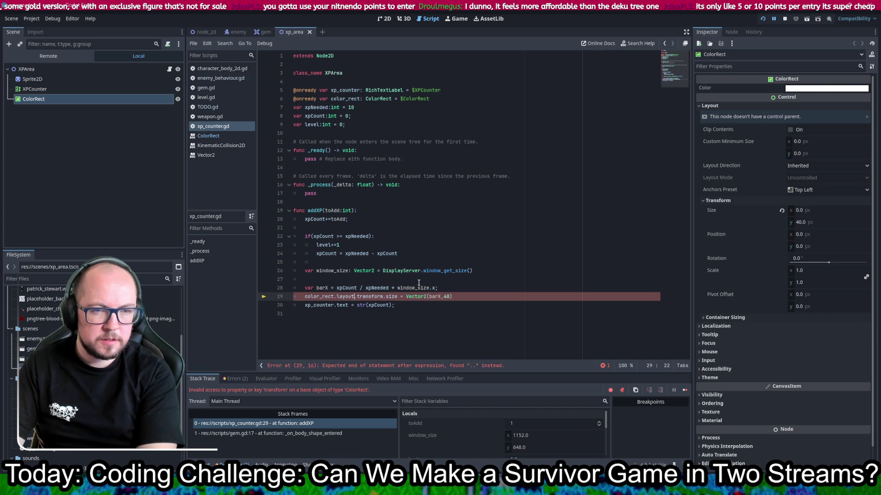
left_click(484, 307)
key("Return")
key("Return")
type("color")
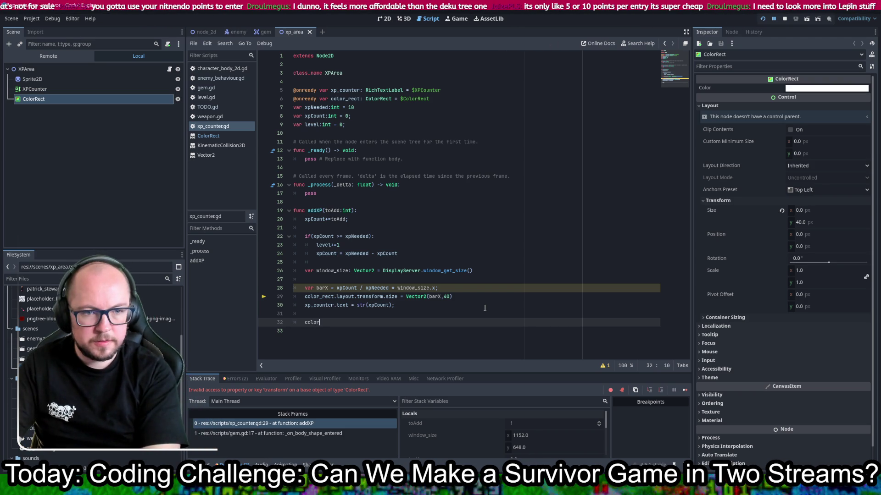
type("_rect.")
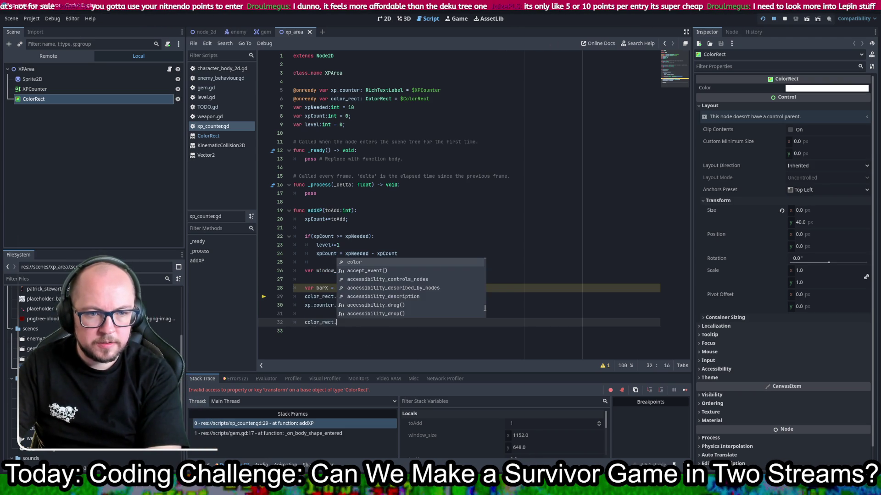
type("layour")
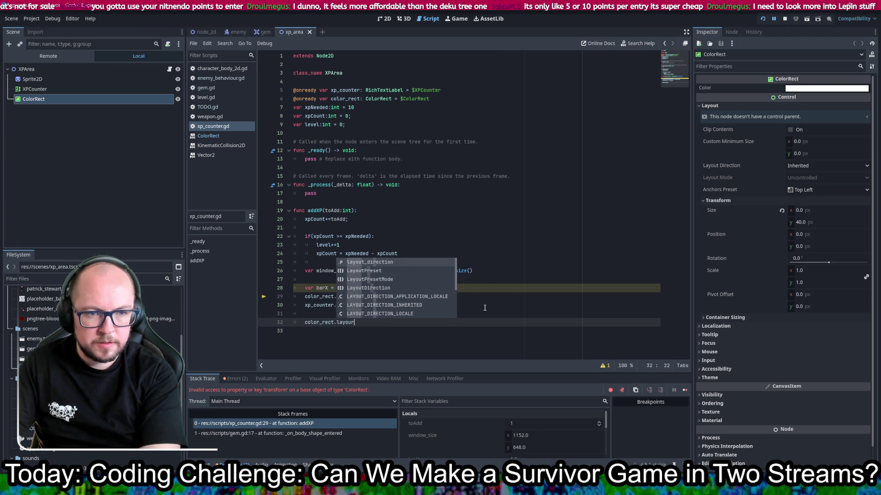
type(".")
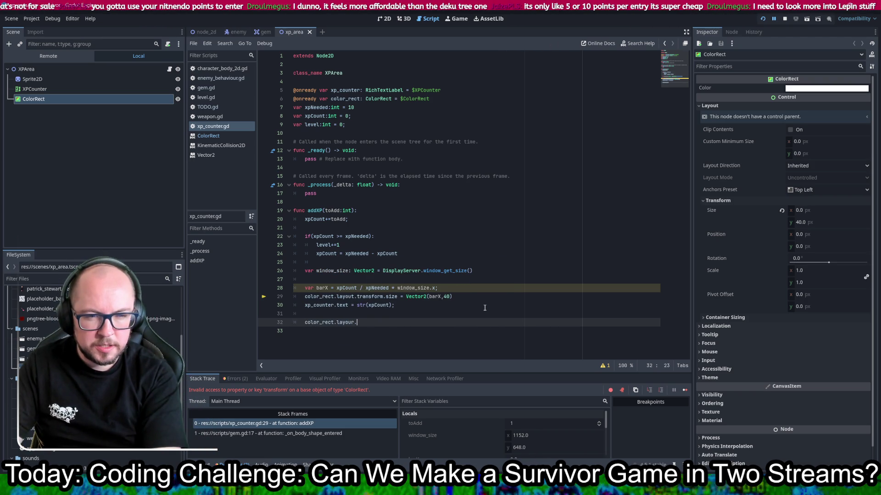
key("BackSpace")
type("t.")
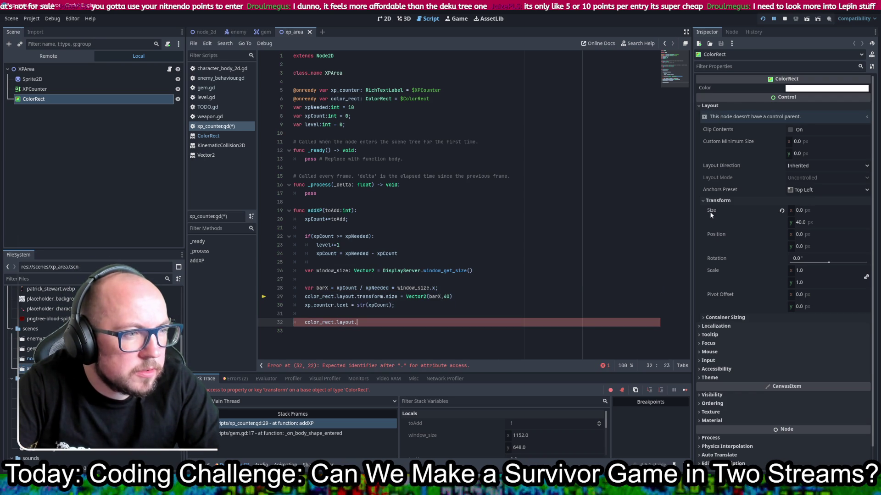
Step: Change line 29 to set color_rect.size = Vector2(barX,40) directly and save
mouse_move(709, 211)
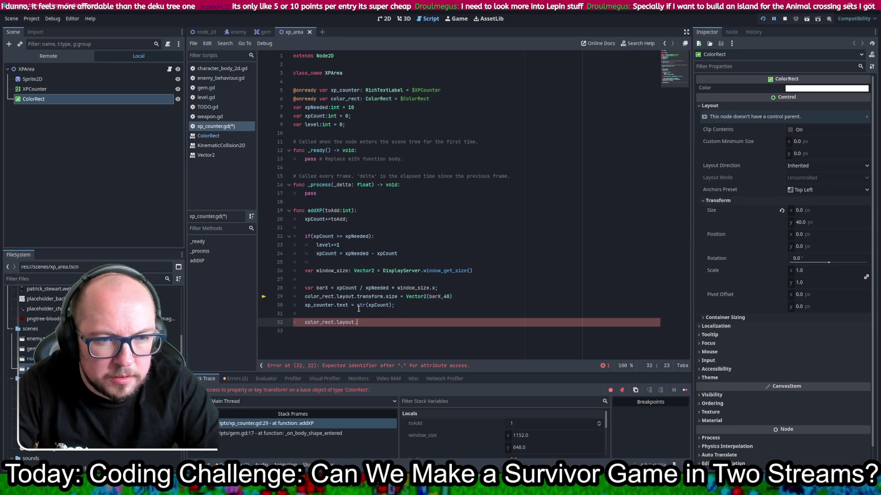
left_click_drag(383, 296, 336, 296)
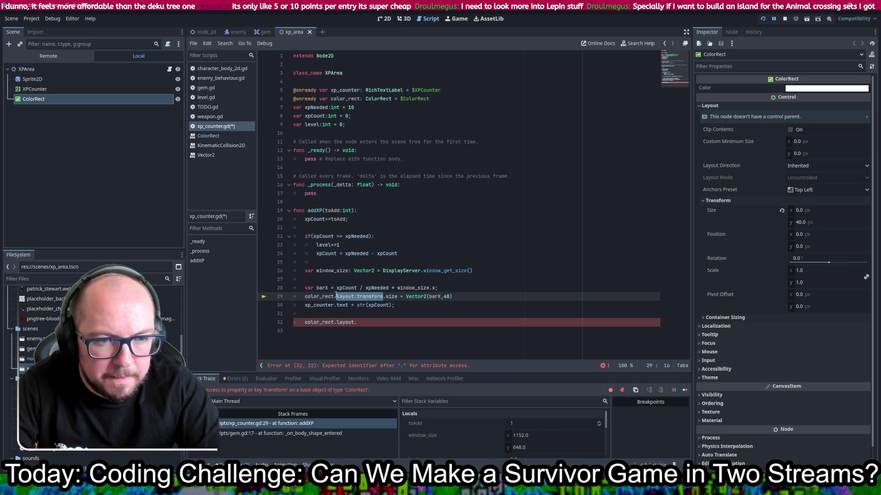
key("BackSpace")
key("BackSpace")
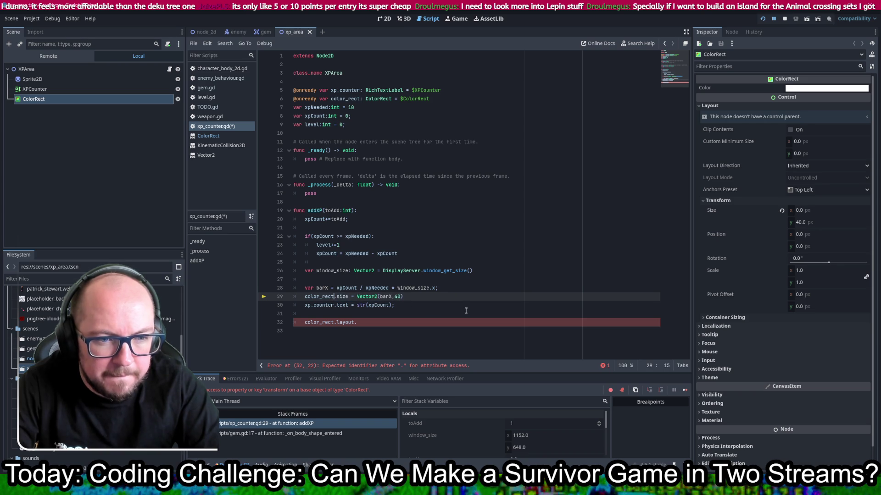
key("ctrl+s")
Step: Delete the unfinished color_rect test line and stop the running game
left_click_drag(364, 324, 332, 323)
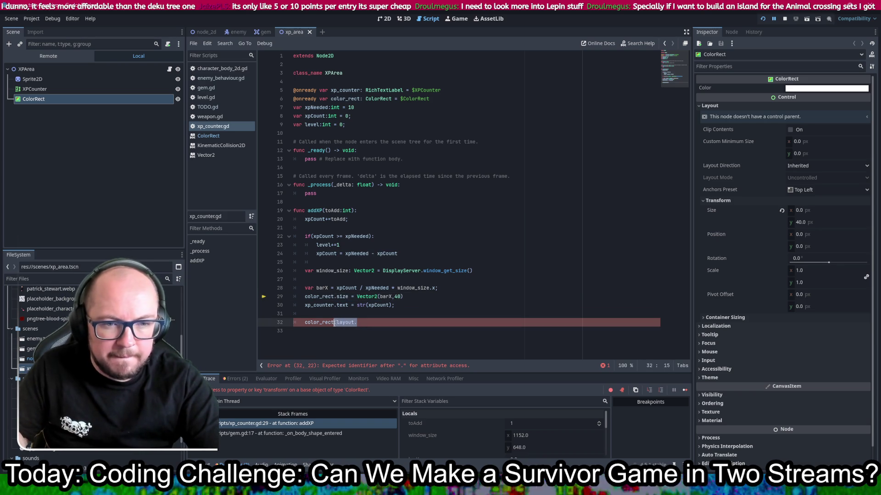
type(".si")
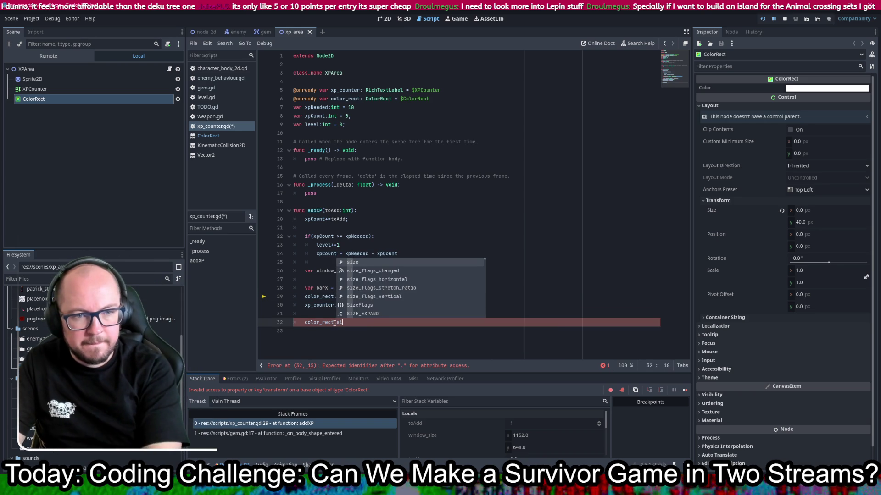
key("Escape")
key("BackSpace")
key("BackSpace")
key("BackSpace")
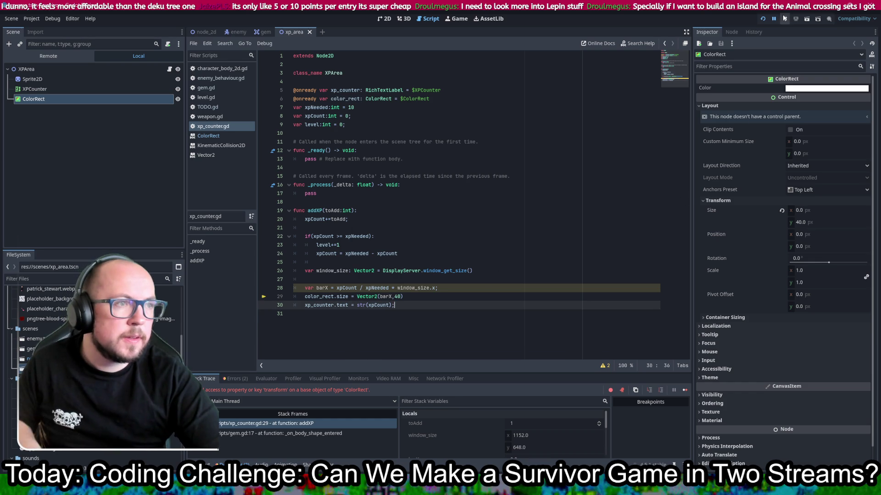
left_click(763, 18)
left_click(764, 18)
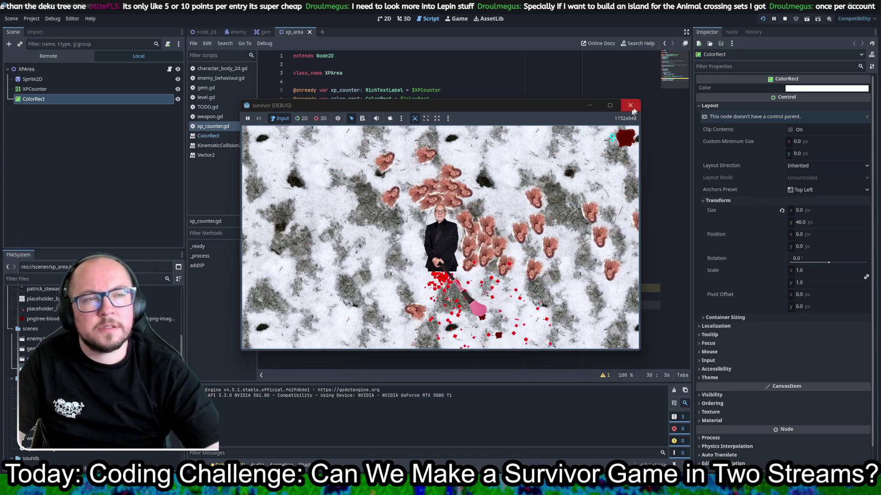
left_click(630, 105)
left_click(529, 248)
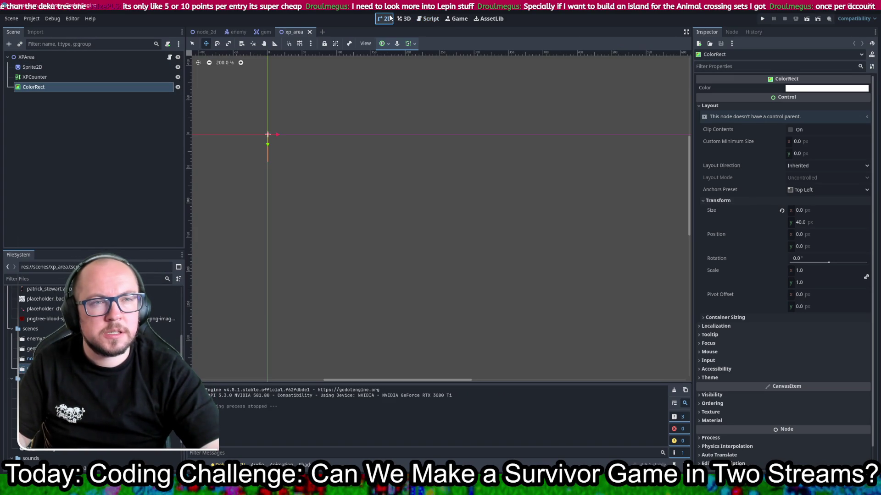
Step: Back in the xp_counter script, inspect xpCount and xpNeeded in the barX calculation
left_click(392, 18)
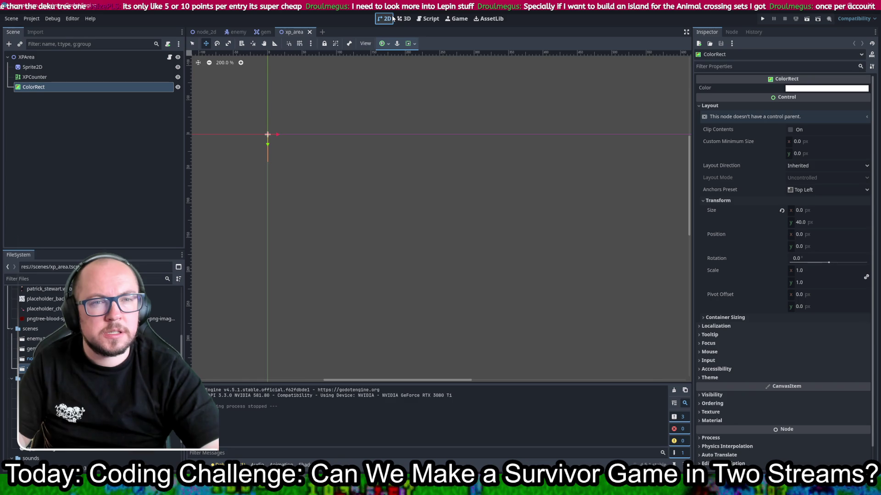
left_click(428, 18)
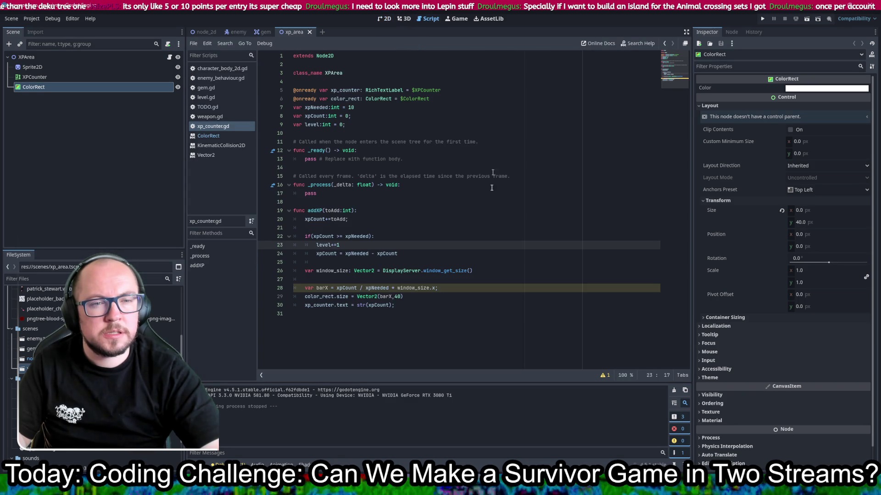
double_click(345, 287)
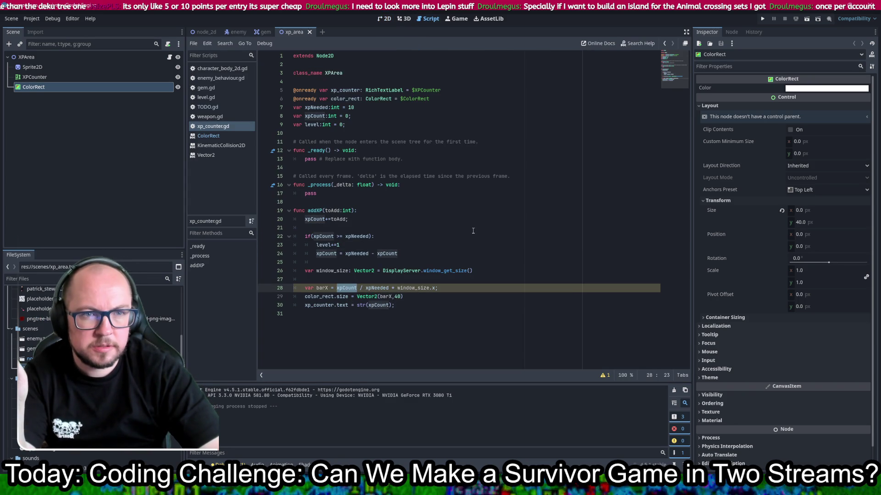
double_click(377, 288)
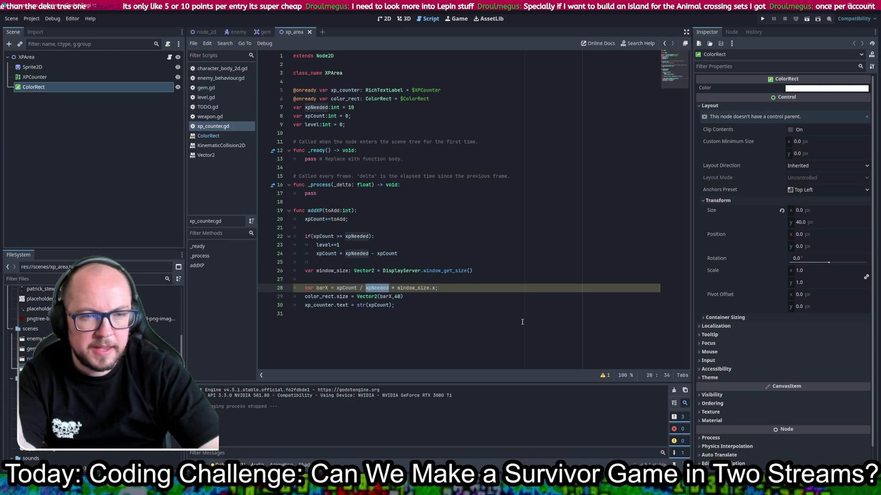
Step: Delete the blank line below window_size and show the scene's 2D view
left_click(507, 271)
key("Delete")
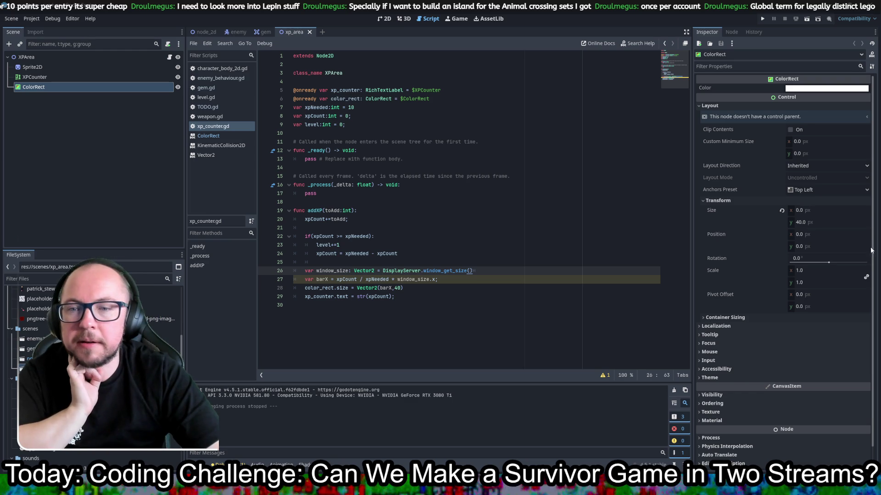
left_click(499, 167)
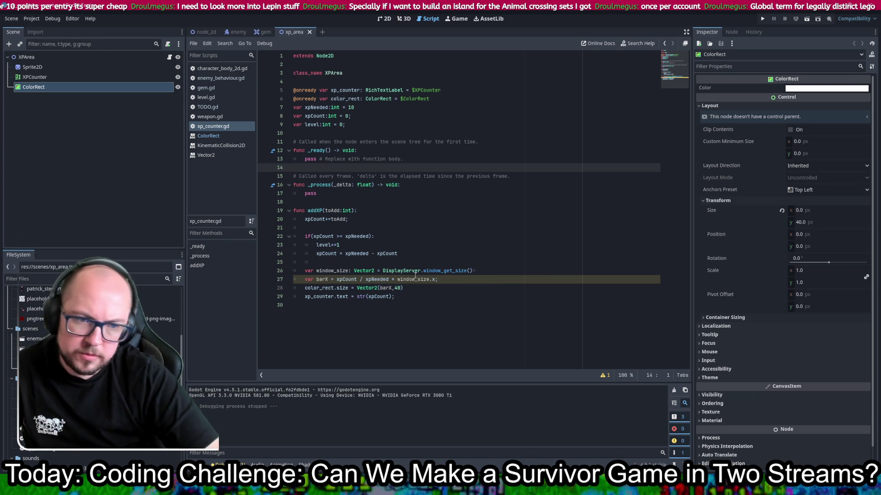
left_click(451, 278)
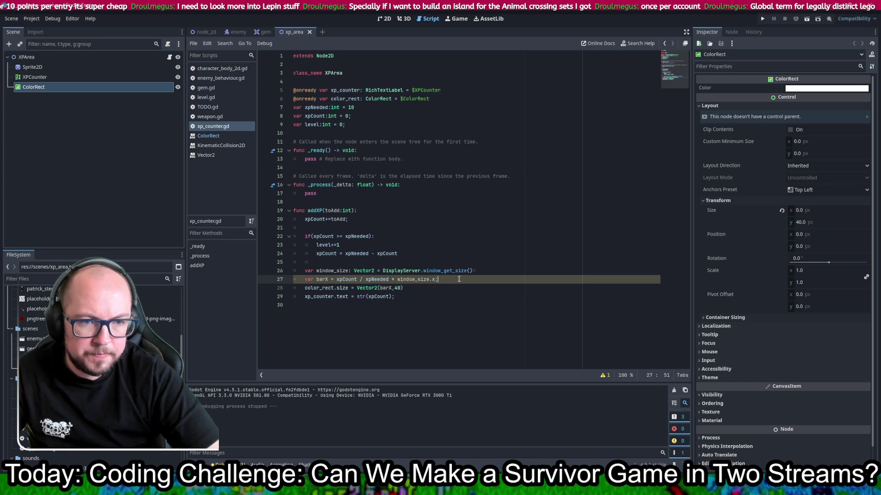
mouse_move(367, 288)
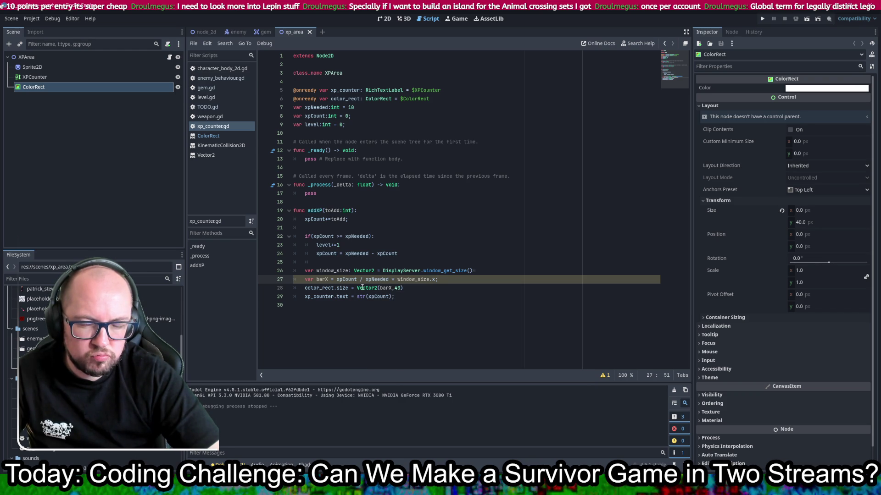
left_click(384, 18)
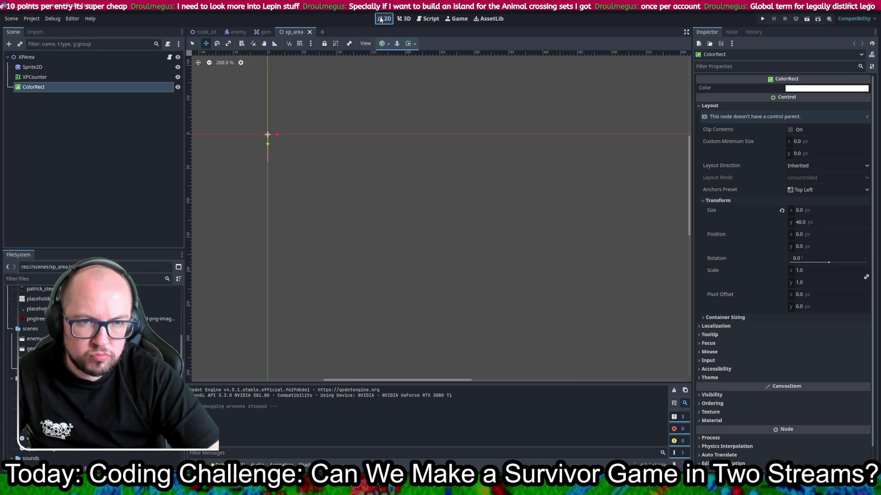
Step: Try a ColorRect Size x of 20 in the Inspector, then undo it
left_click(827, 211)
type("20")
key("Return")
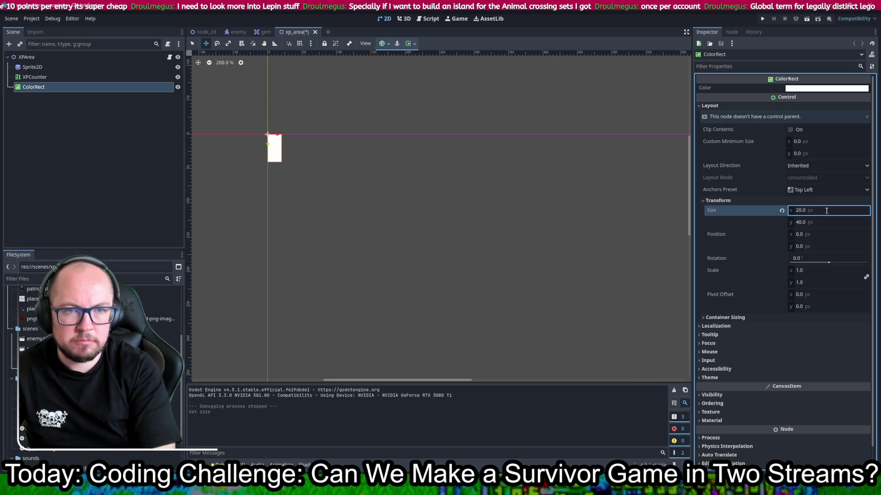
key("ctrl+z")
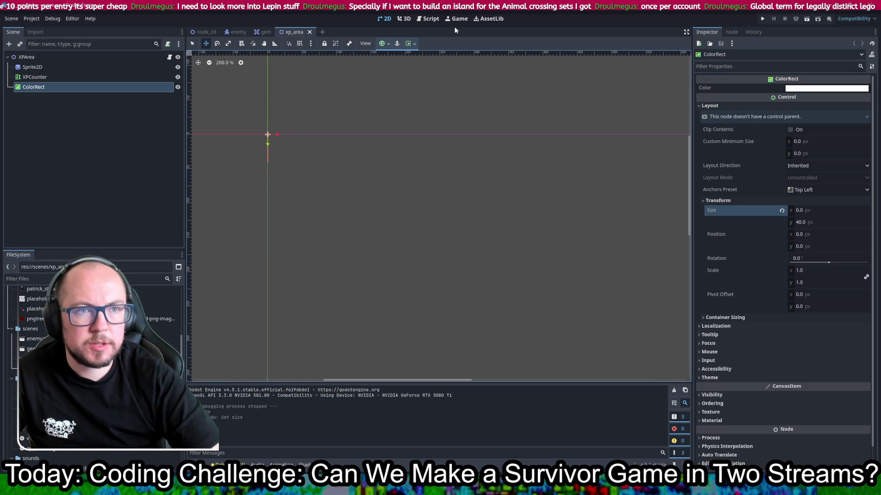
Step: In xp_counter.gd, remove the blank lines around barX and add a breakpoint at the XP bar code
left_click(432, 20)
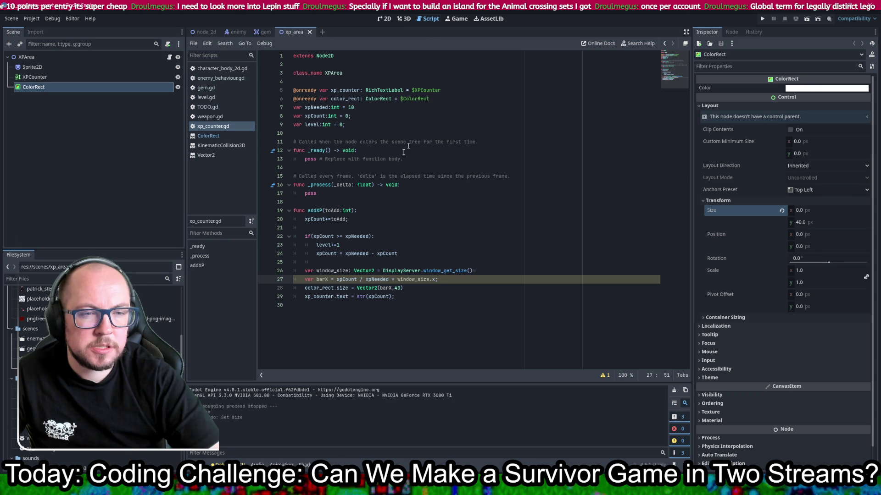
mouse_move(346, 281)
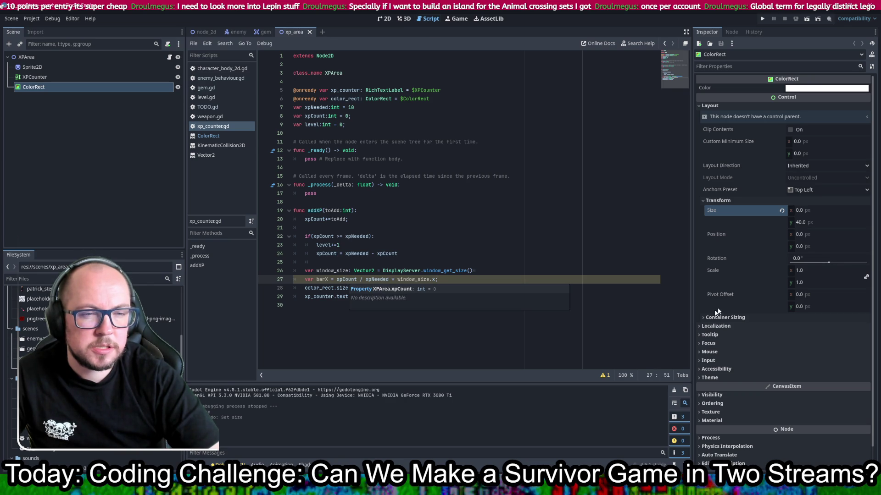
key("Return")
key("Return")
key("Up")
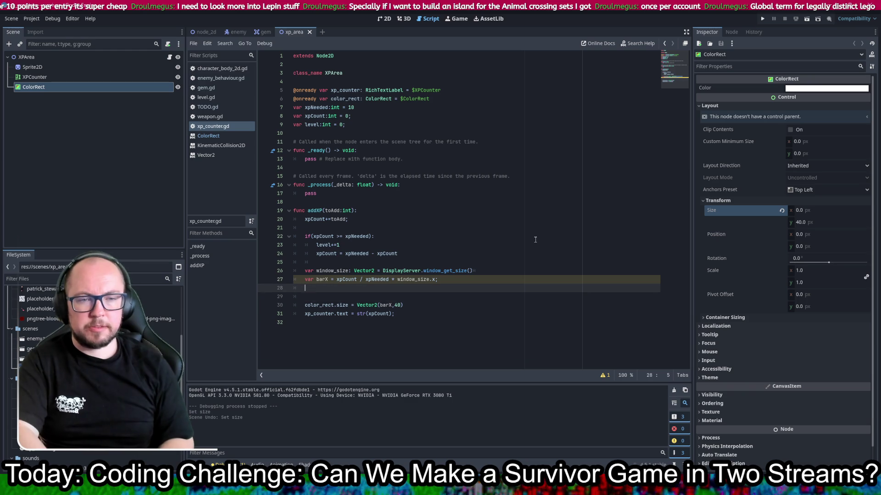
key("Return")
type("prin")
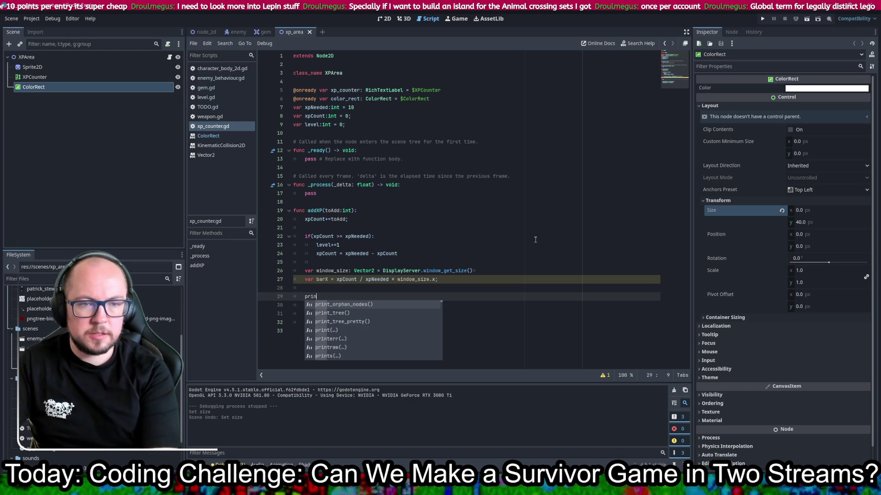
key("BackSpace")
key("BackSpace")
key("BackSpace")
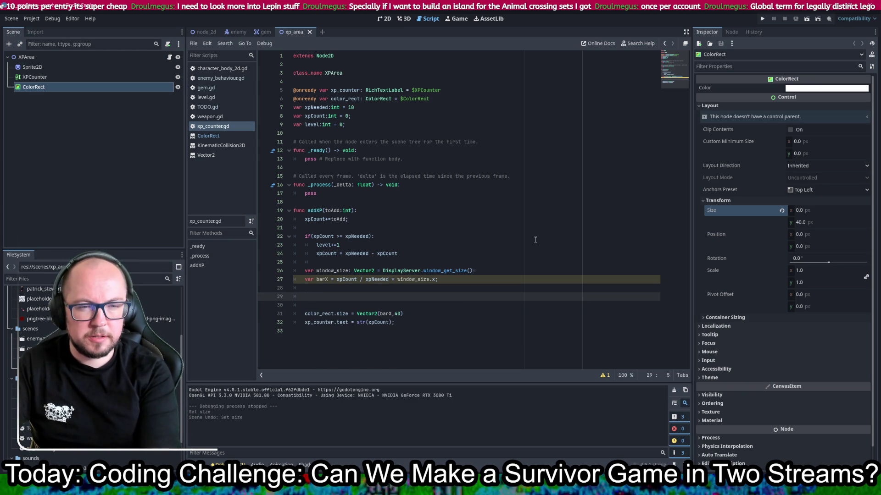
key("Up")
key("Delete")
key("Delete")
key("Delete")
key("Delete")
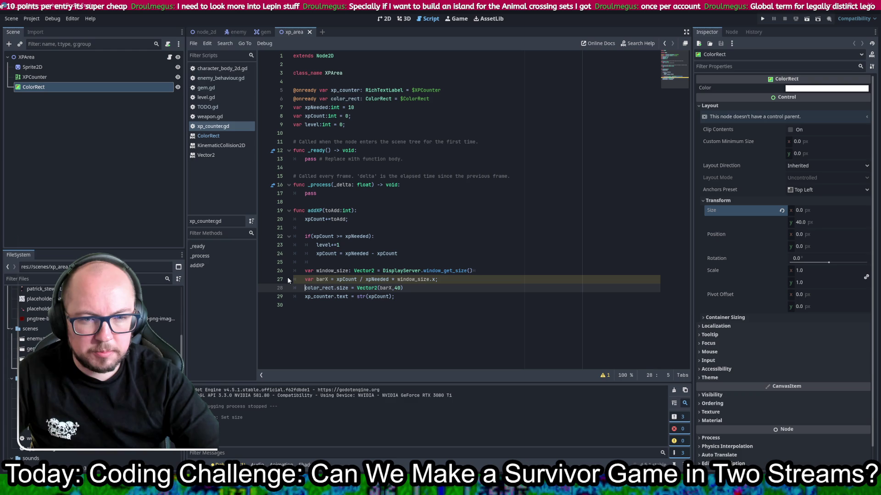
left_click(264, 288)
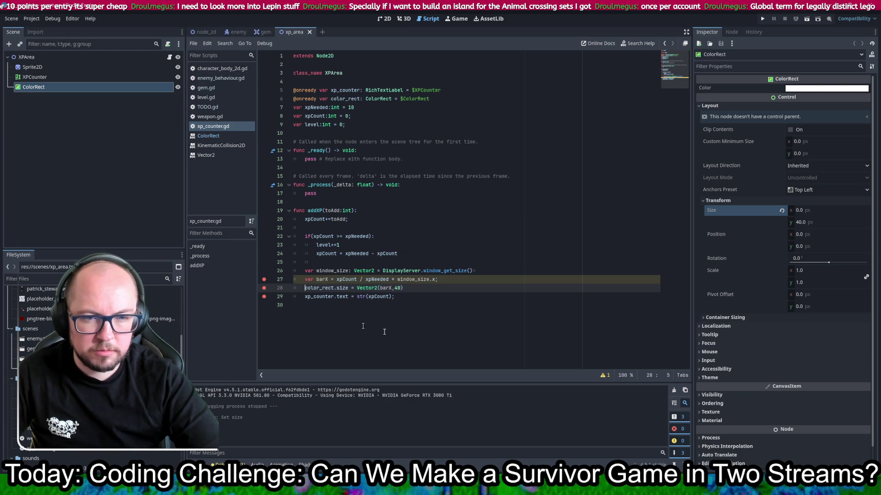
left_click(762, 20)
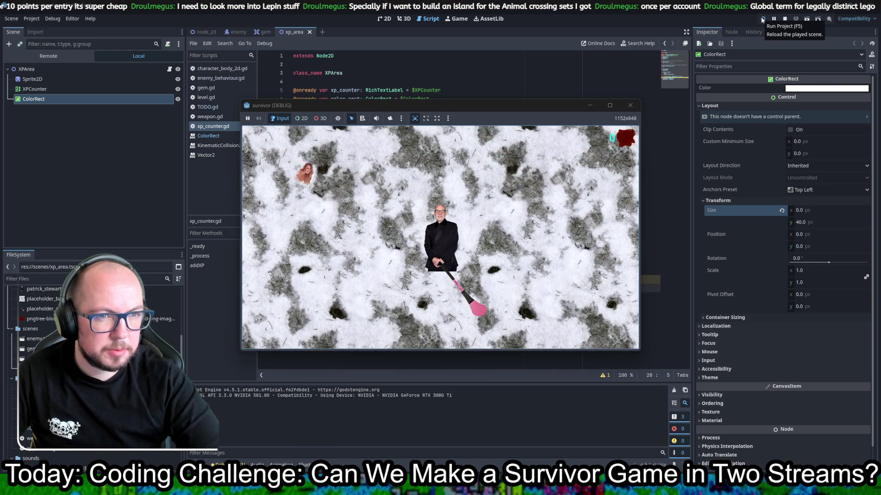
key("w")
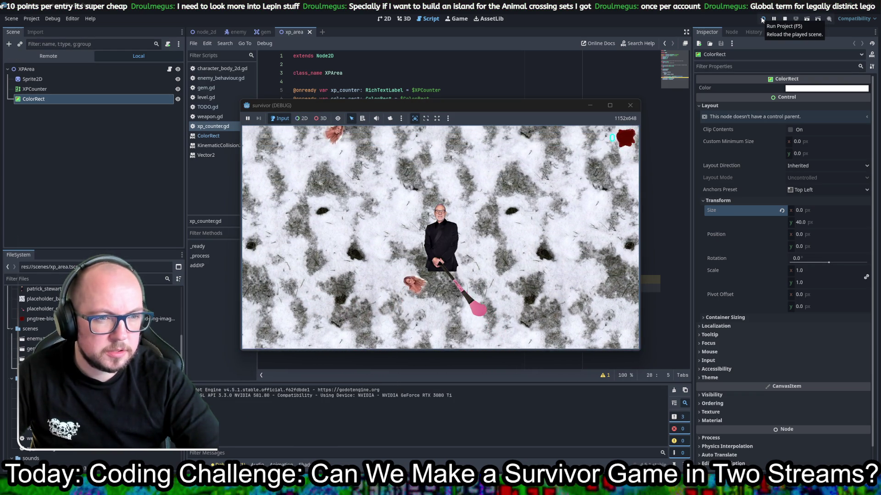
key("w")
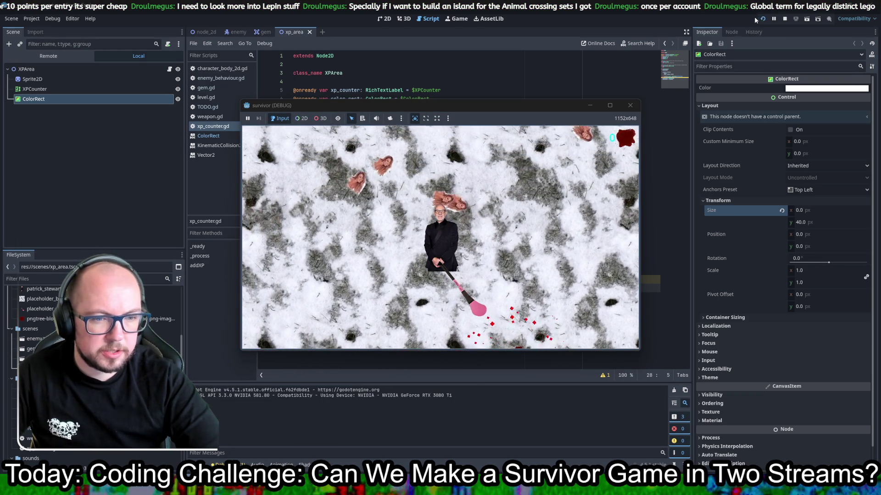
key("w")
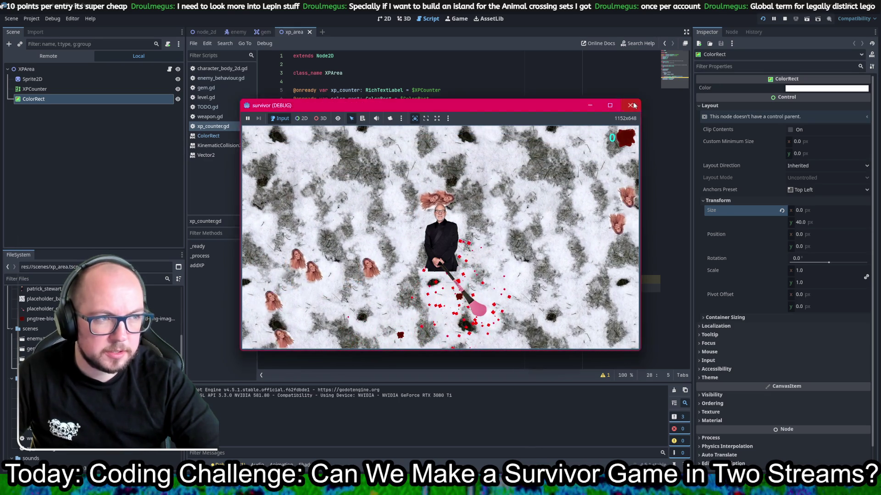
left_click(785, 18)
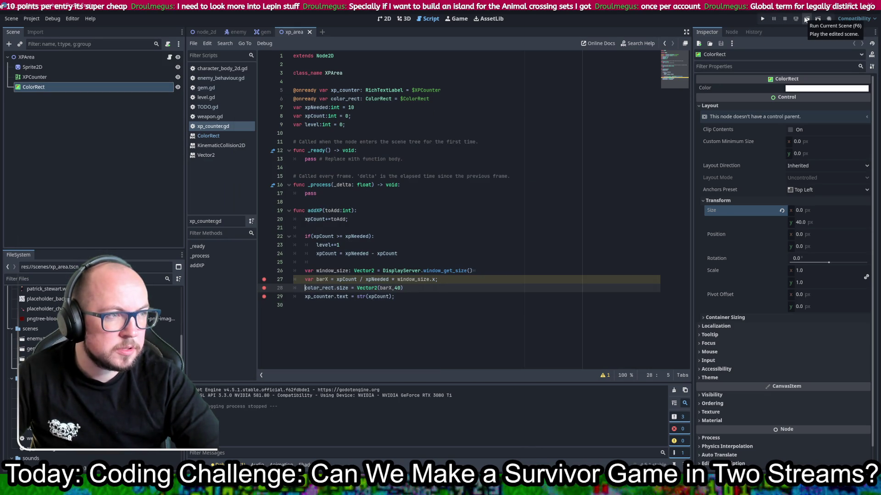
left_click(851, 21)
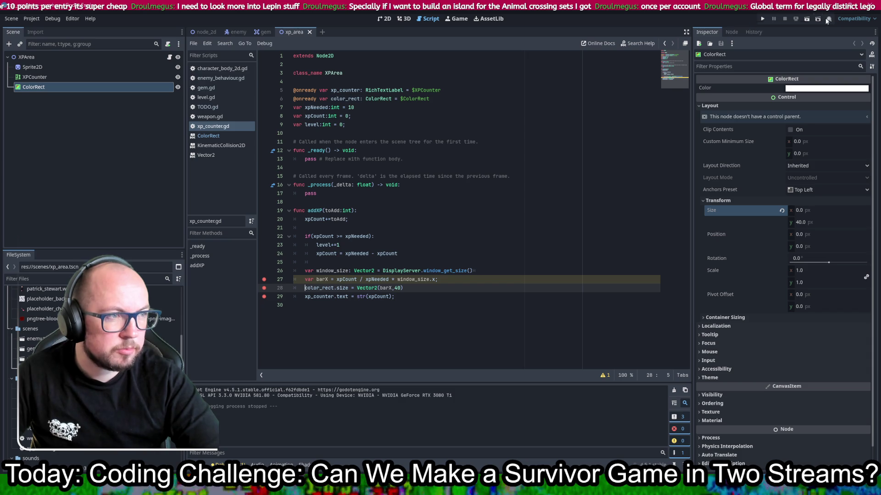
left_click(851, 21)
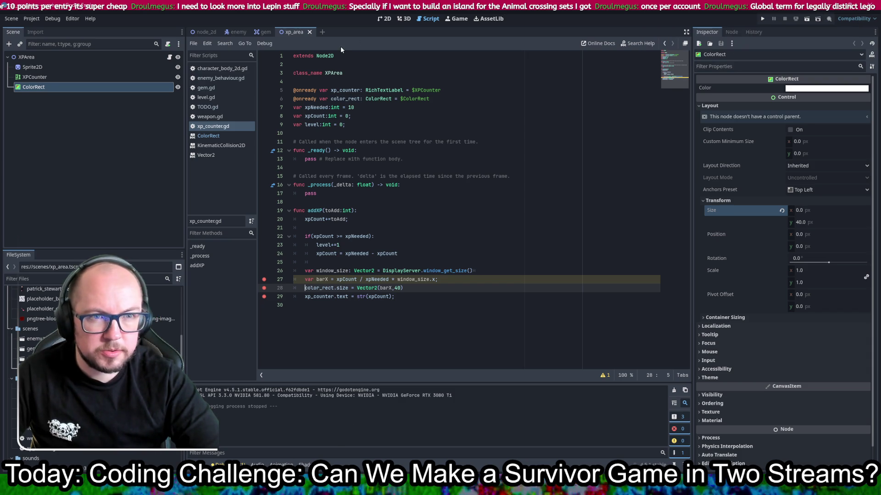
left_click(53, 18)
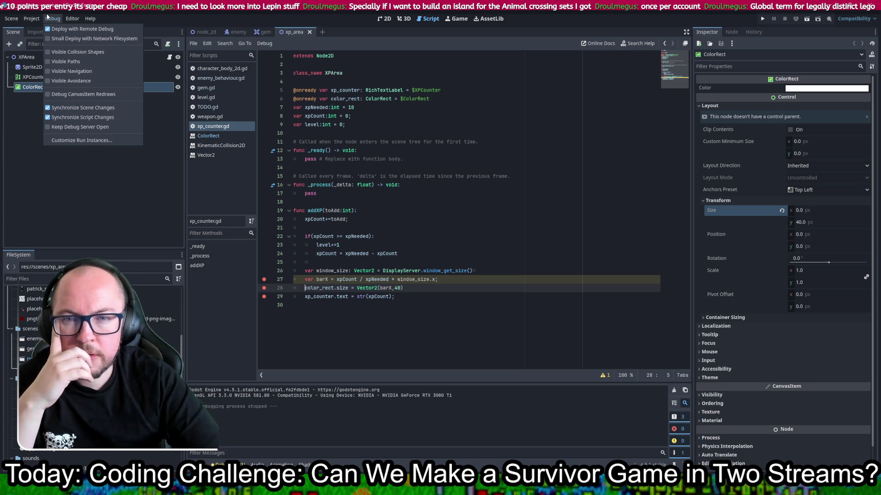
key("Escape")
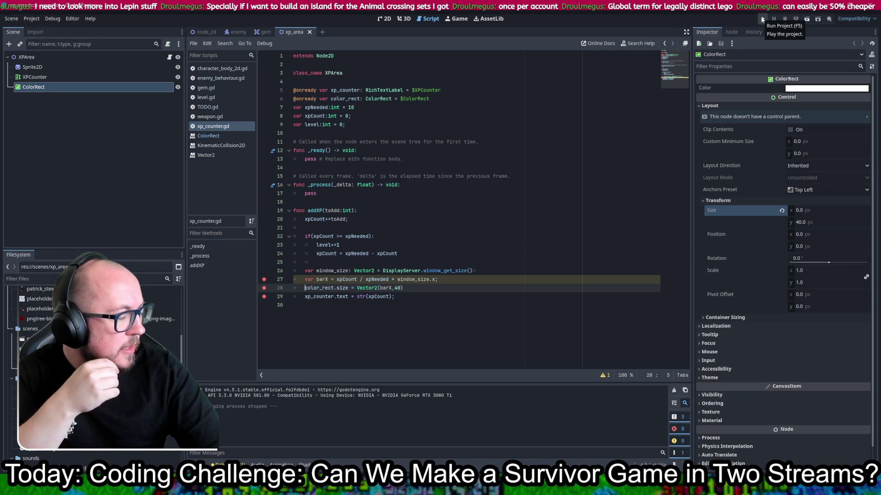
left_click(763, 19)
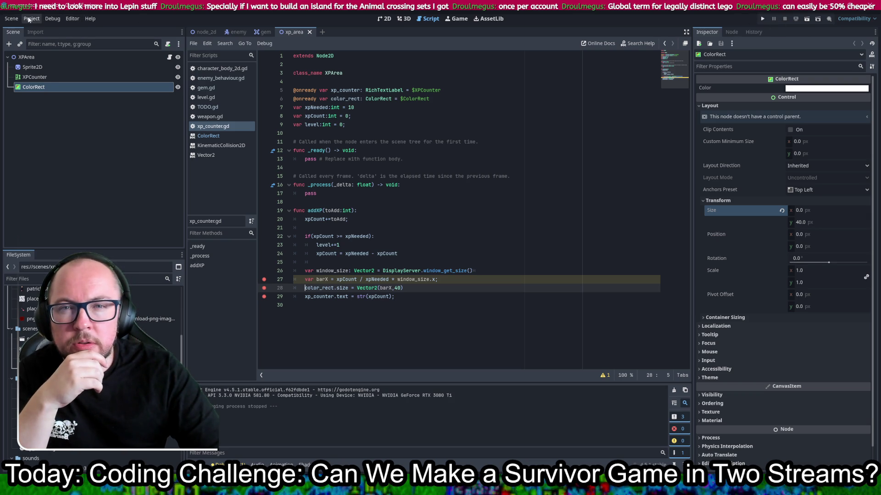
left_click(53, 18)
mouse_move(75, 19)
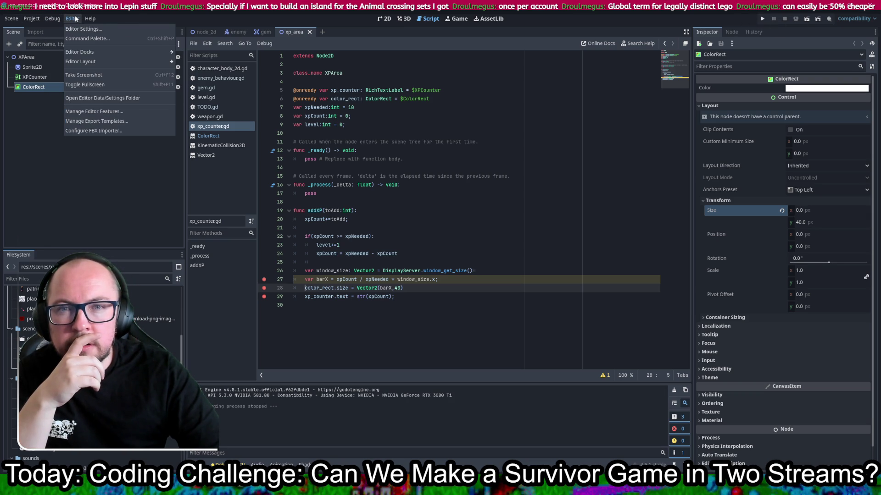
mouse_move(20, 18)
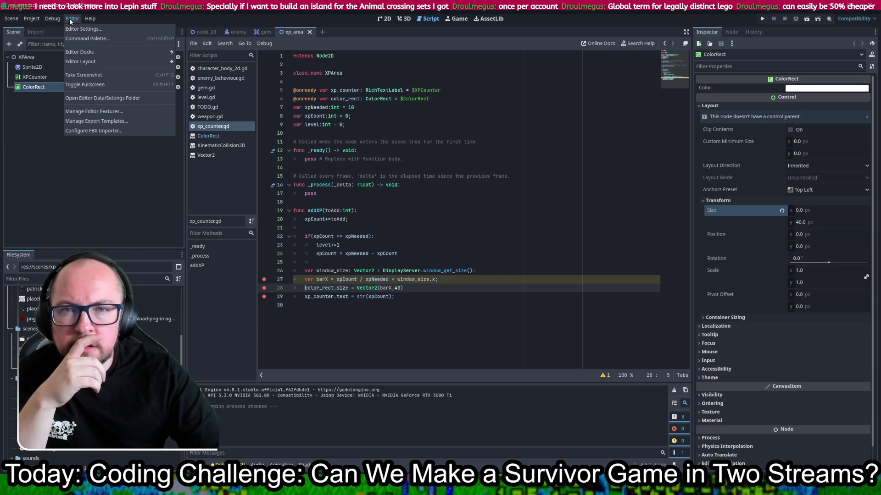
mouse_move(81, 53)
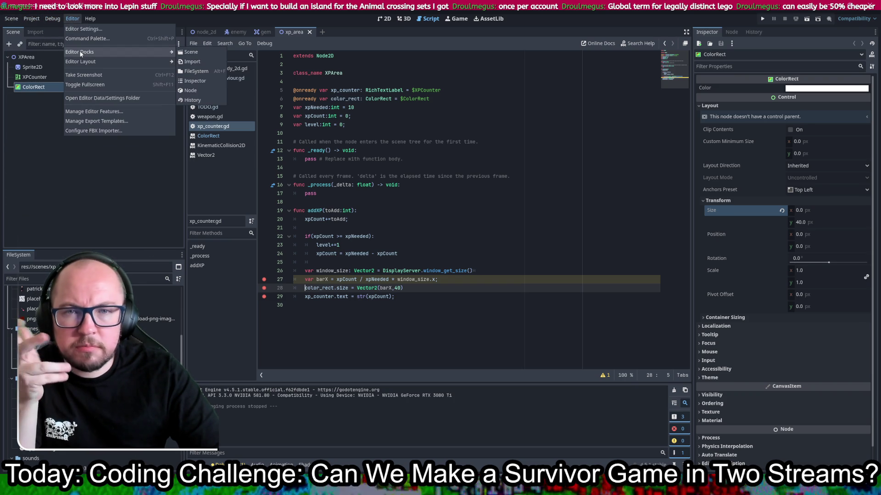
left_click(52, 18)
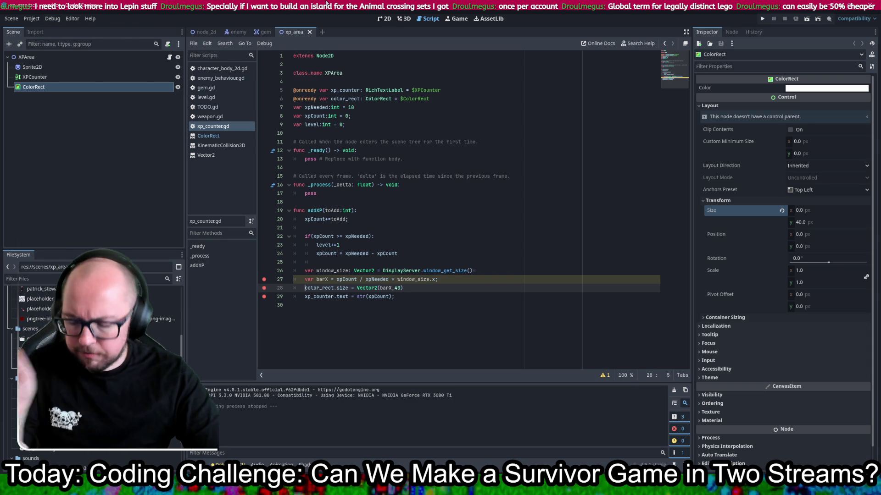
key("F5")
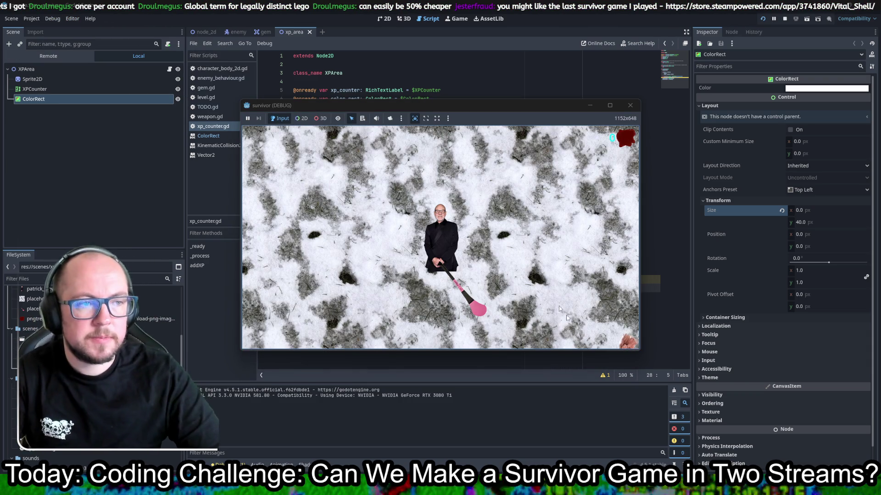
key("a")
key("d")
key("w")
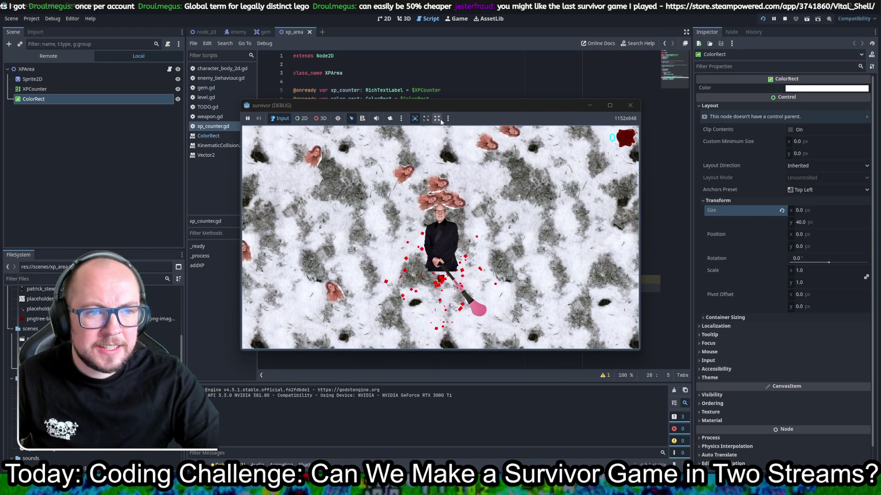
left_click(429, 122)
left_click(301, 119)
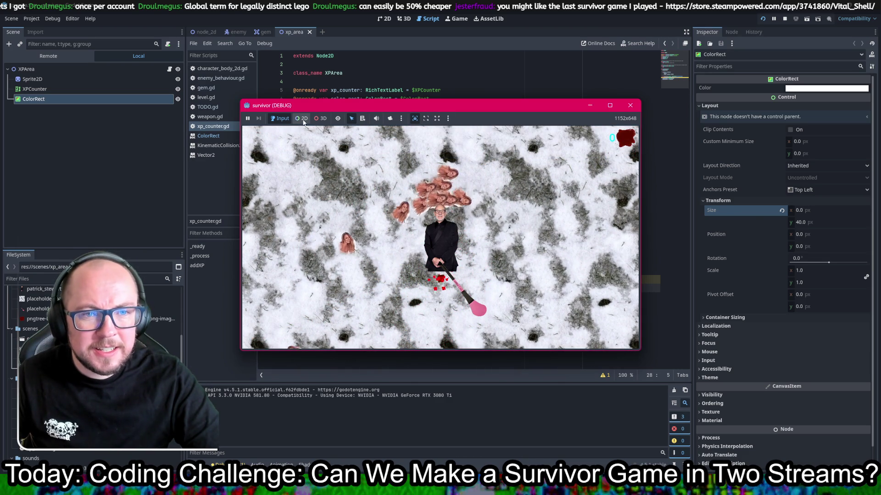
left_click(281, 121)
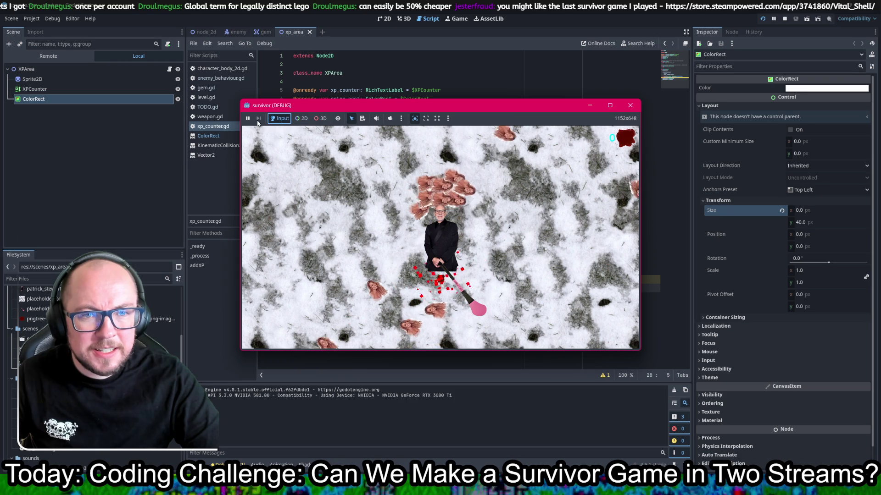
left_click(247, 118)
left_click(248, 119)
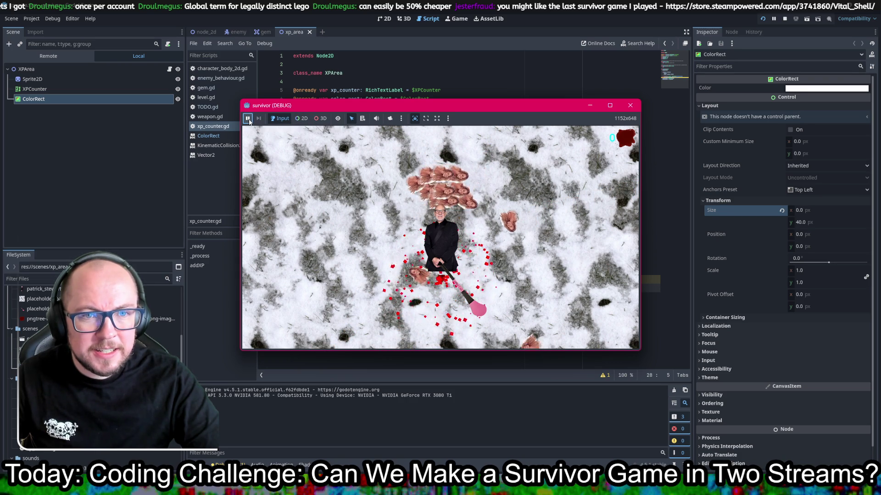
left_click(630, 105)
left_click(763, 19)
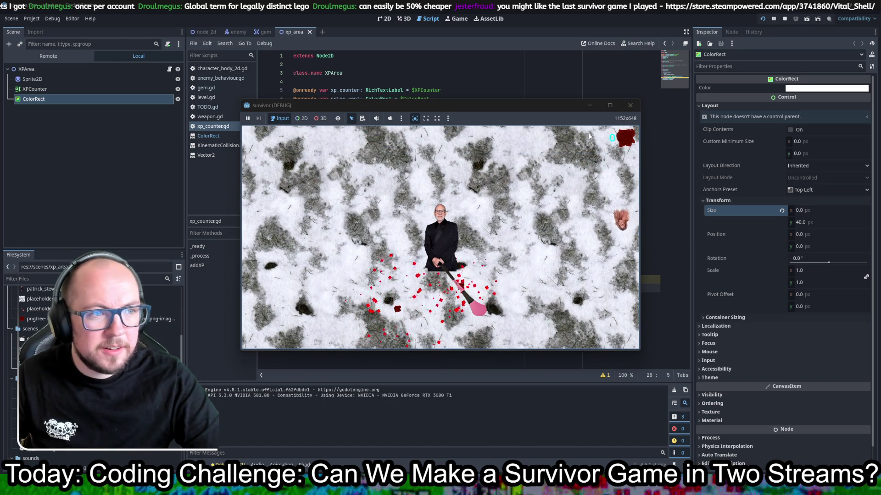
left_click(629, 106)
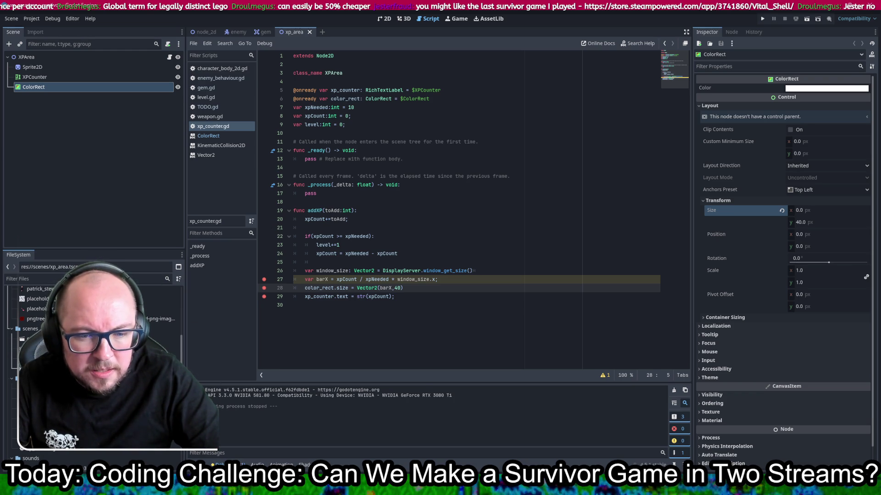
Step: Bring up the integer-division warning from the Errors list and inspect the xpNeeded division on line 27
left_click(223, 465)
left_click(237, 378)
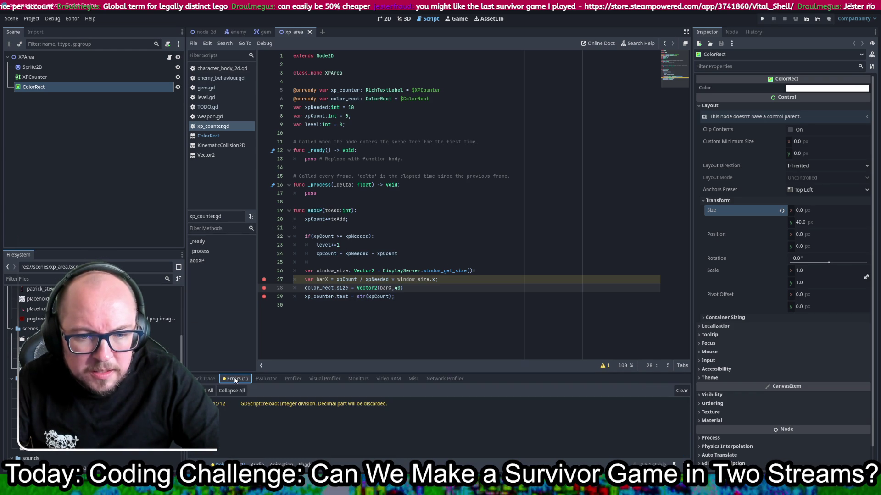
double_click(279, 403)
left_click(280, 403)
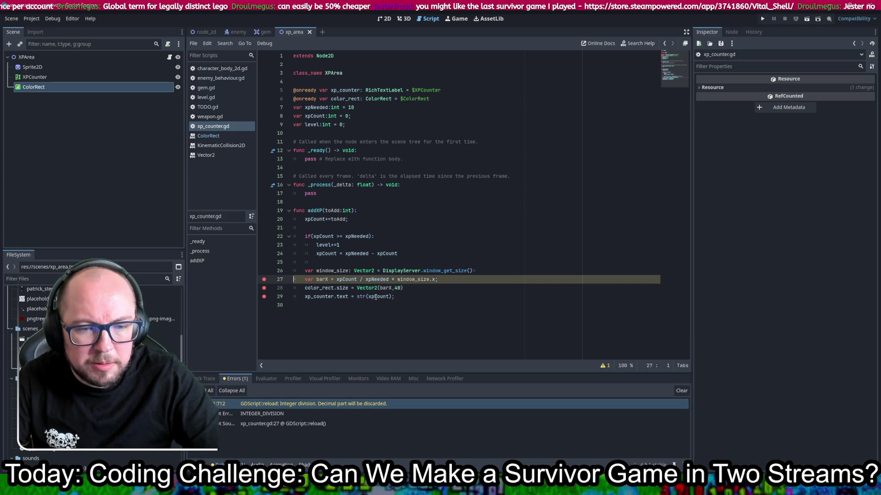
left_click(380, 279)
right_click(392, 279)
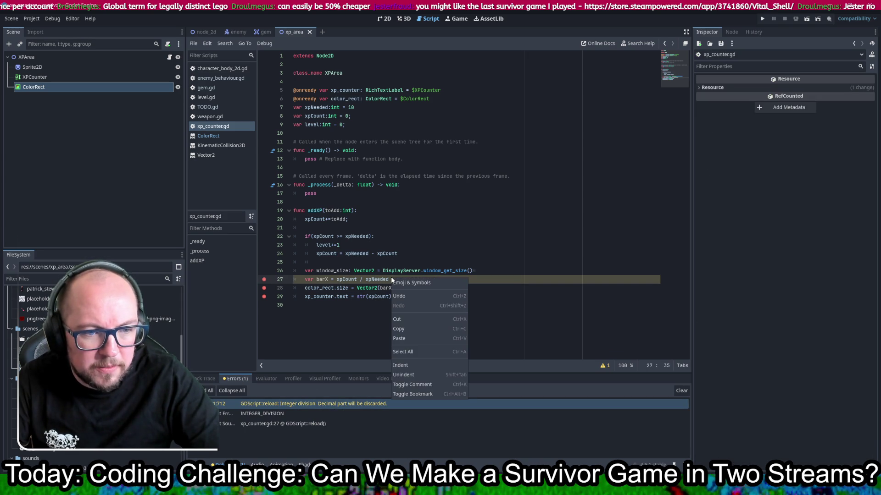
left_click(481, 272)
type("* window_size.x;")
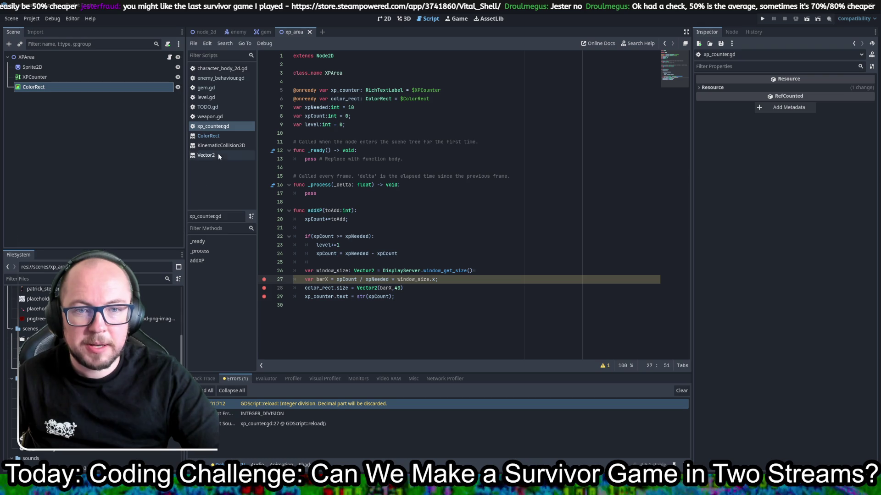
Step: Comment out the Vital Shell line in TODO.gd and save the script
left_click(215, 107)
left_click(402, 293)
type("#Vital Shell")
key("ctrl+s")
key("ctrl+k")
key("ctrl+s")
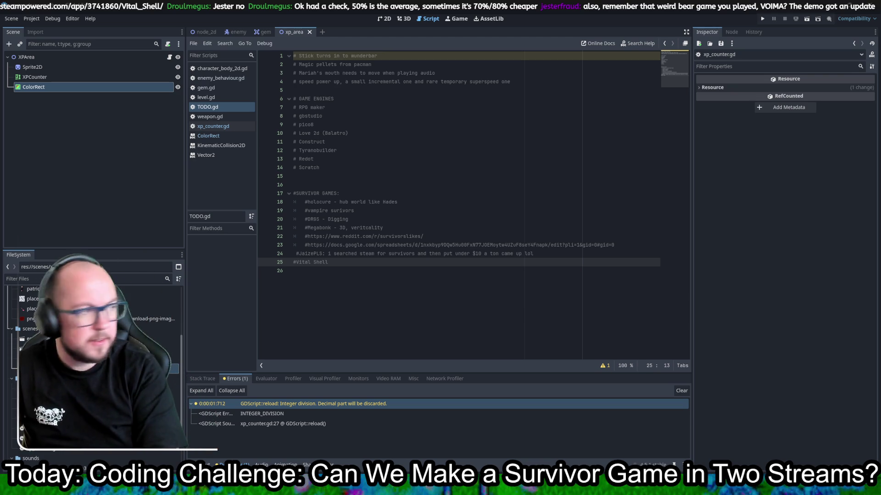
Step: In the browser, open the official Hytale homepage and scroll through its editions and prices
key("alt+Tab")
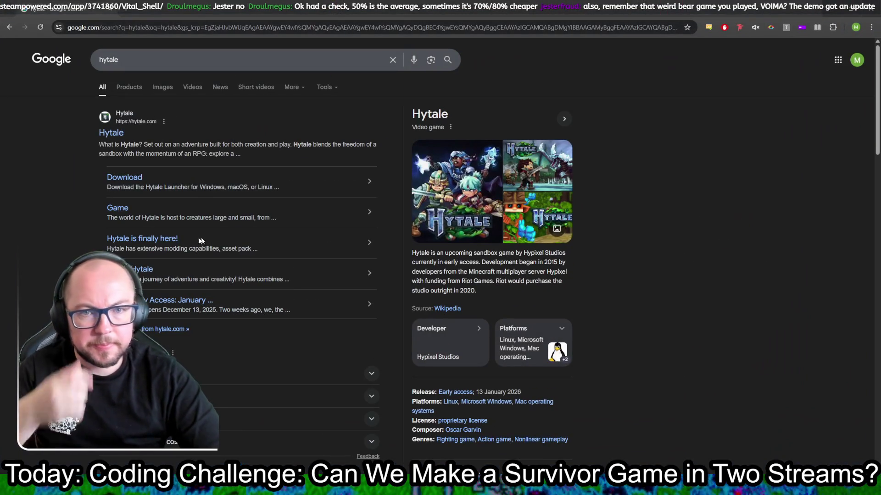
left_click(115, 137)
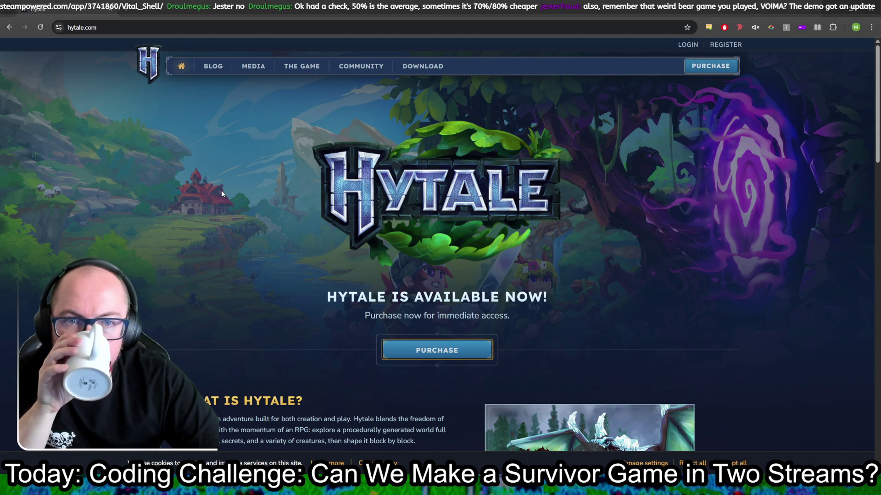
scroll(223, 193, "down", 3)
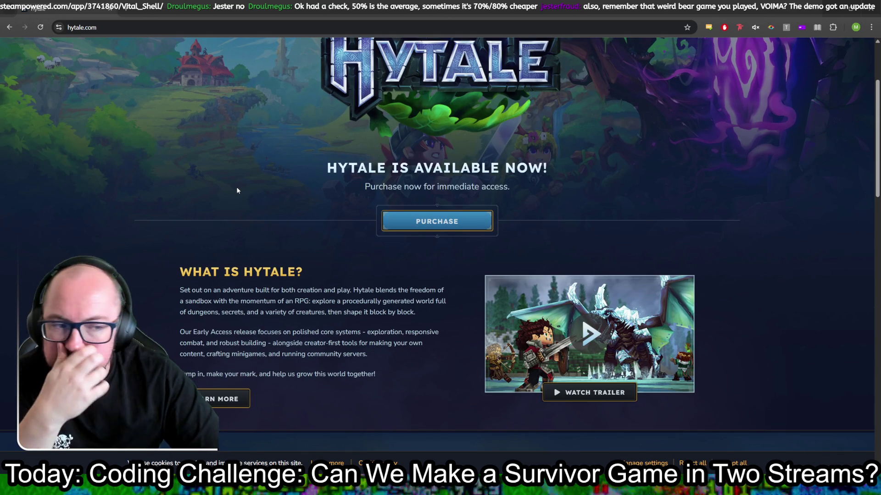
scroll(237, 190, "down", 10)
scroll(449, 287, "up", 15)
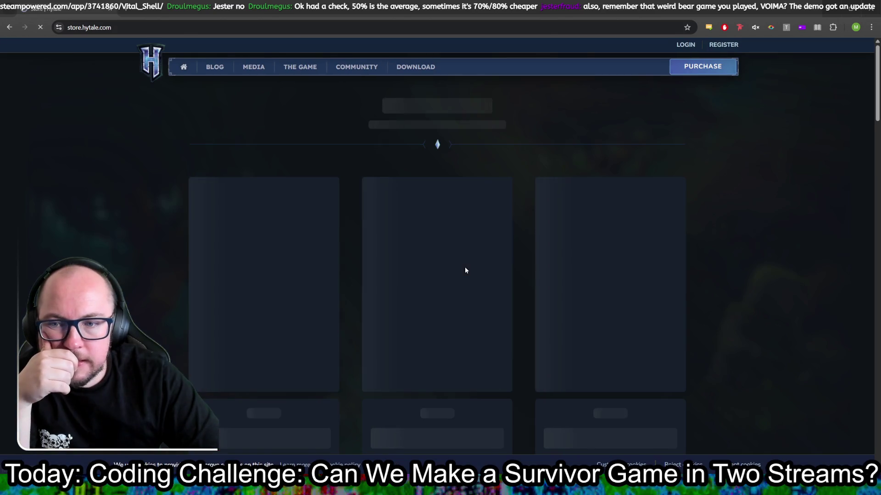
scroll(737, 240, "down", 2)
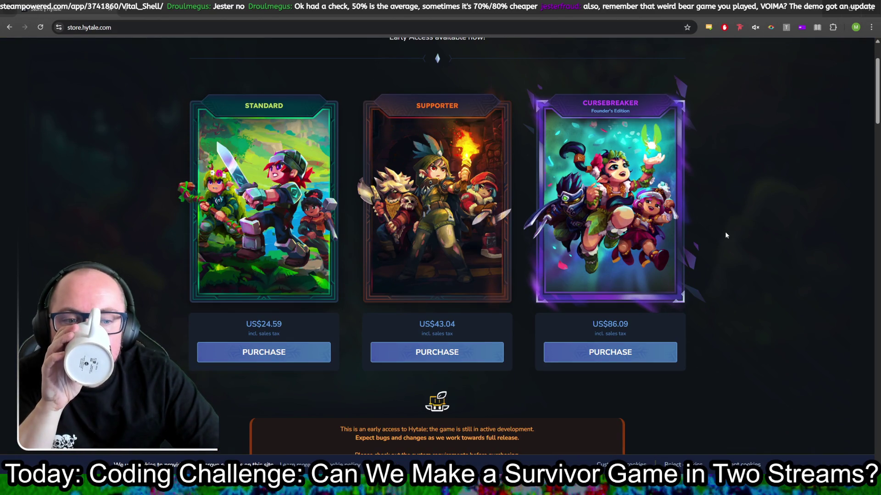
scroll(763, 300, "down", 3)
scroll(762, 300, "down", 4)
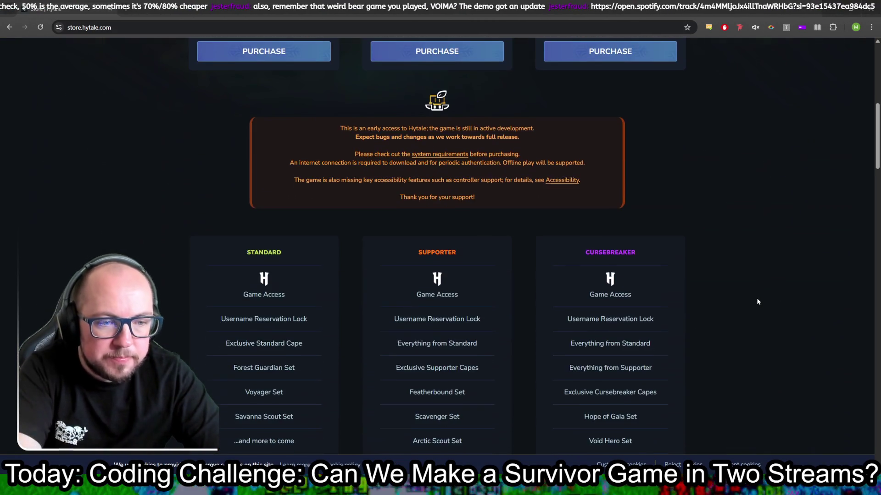
scroll(758, 302, "down", 4)
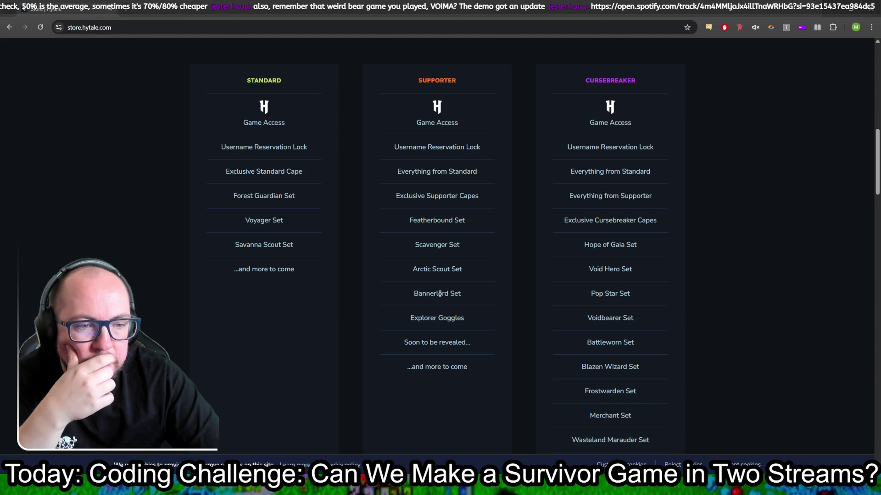
scroll(627, 305, "down", 2)
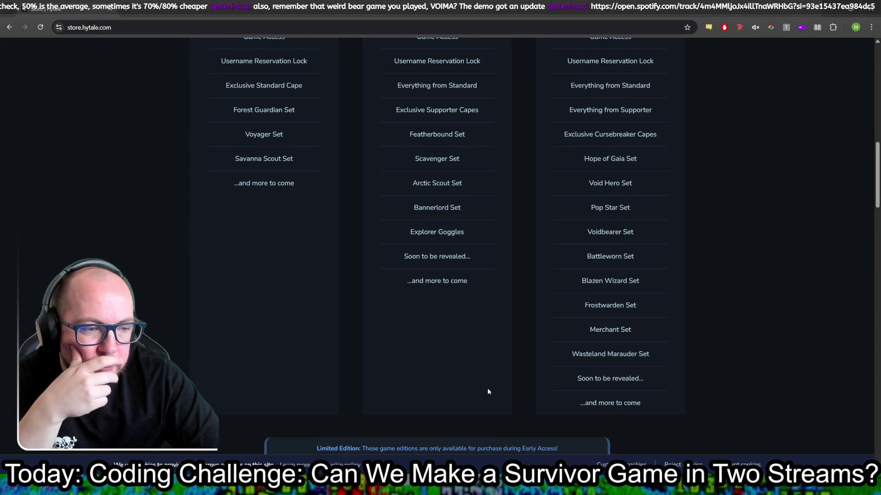
scroll(488, 391, "down", 2)
scroll(488, 392, "up", 4)
scroll(487, 392, "down", 3)
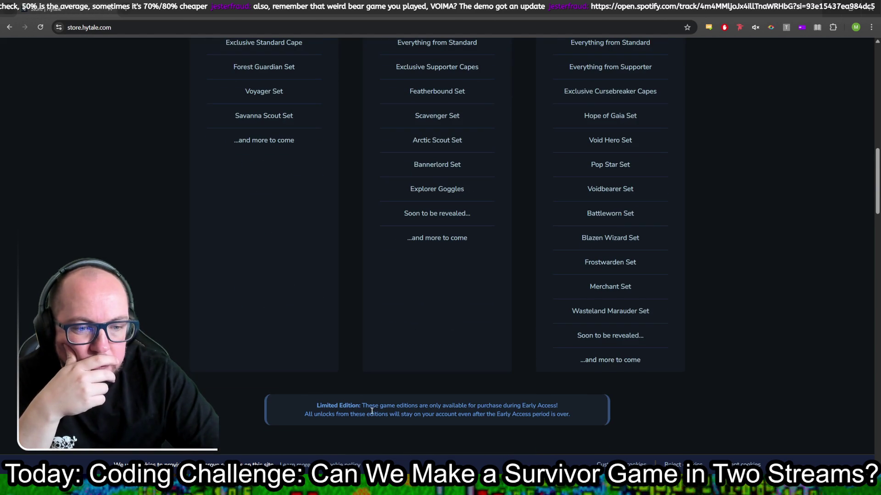
scroll(525, 398, "up", 12)
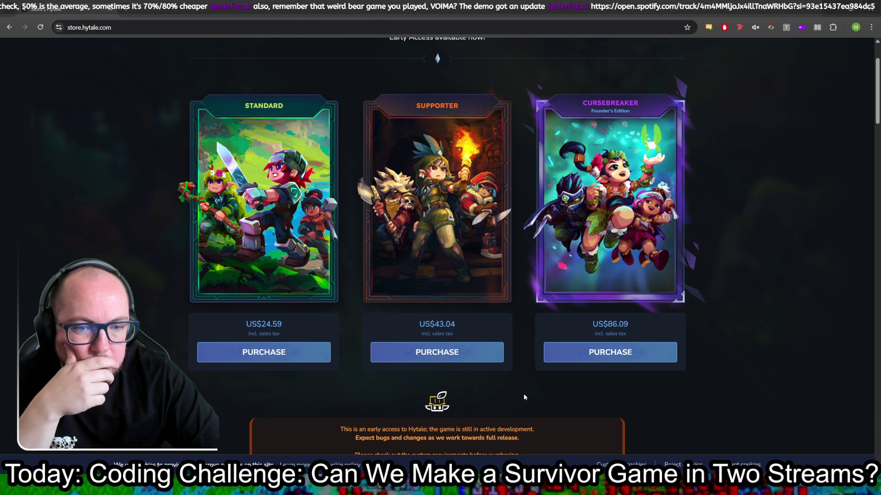
scroll(524, 397, "up", 2)
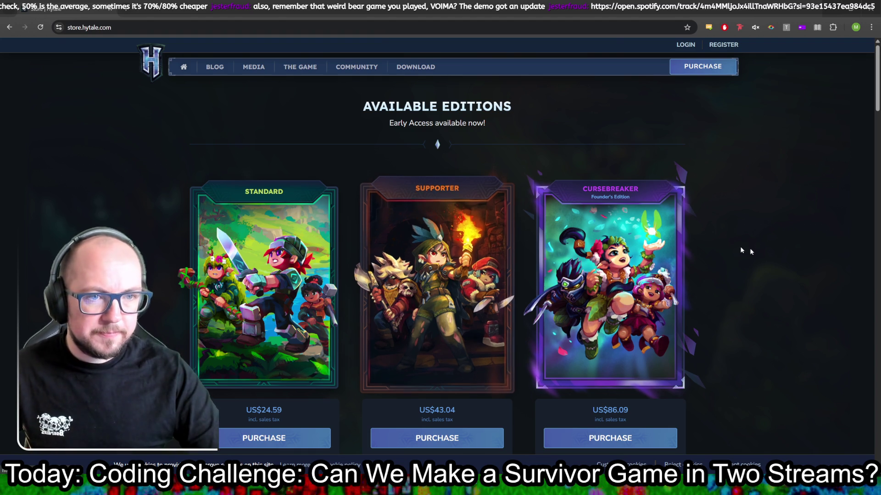
Step: Go to THE GAME page and launch the Hytale trailer on YouTube
left_click(294, 70)
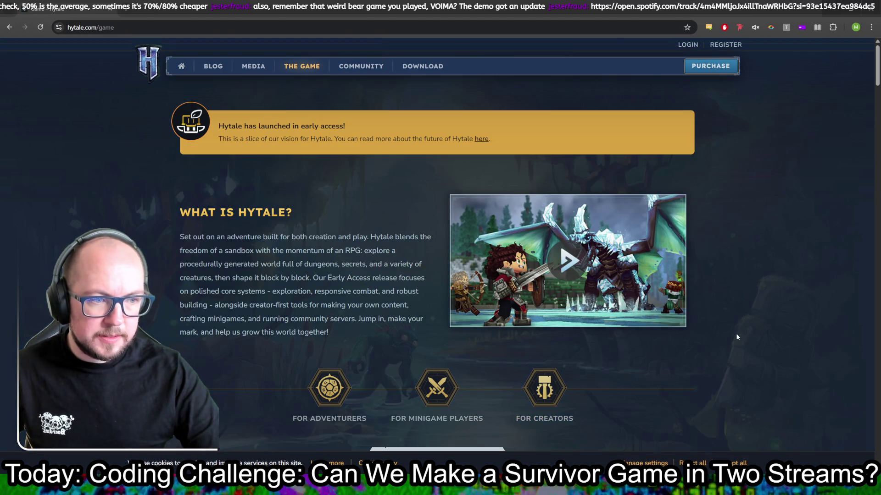
scroll(697, 309, "down", 5)
scroll(642, 229, "up", 4)
left_click(577, 169)
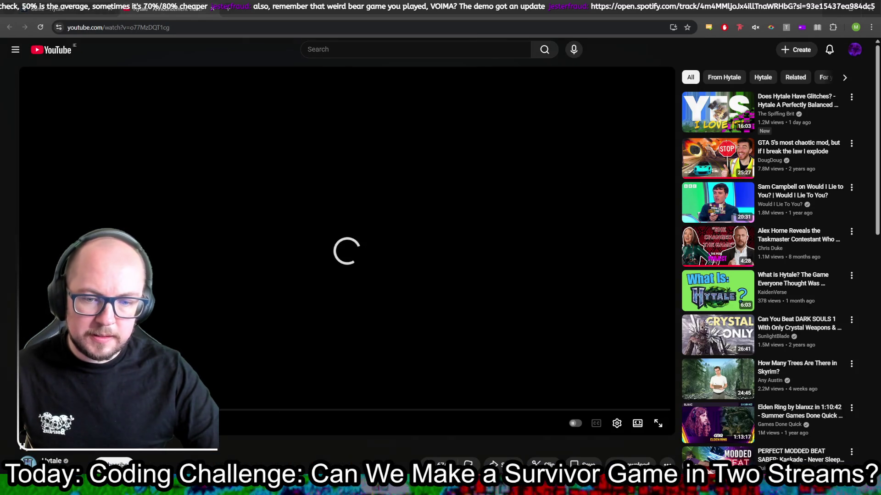
Step: Unmute the YouTube tab, pause the Hytale trailer, skip to about 0:55, and pause again
left_click(755, 28)
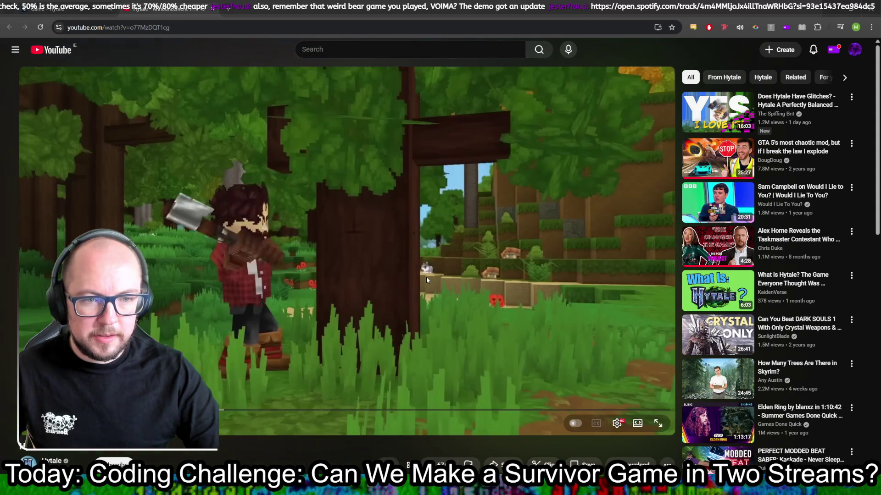
left_click(463, 286)
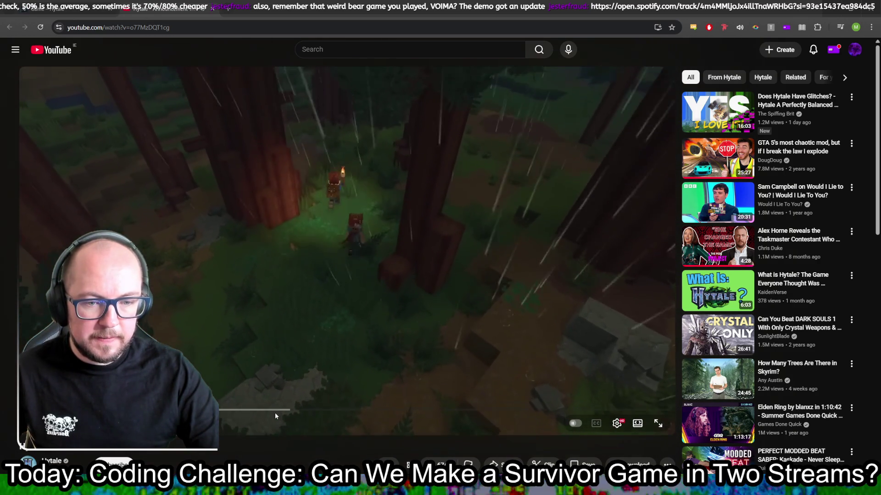
left_click_drag(274, 411, 280, 410)
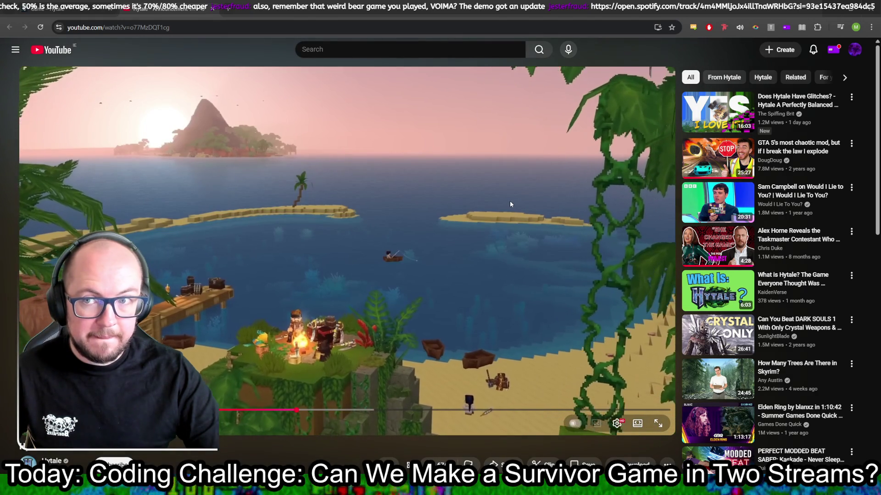
left_click(510, 201)
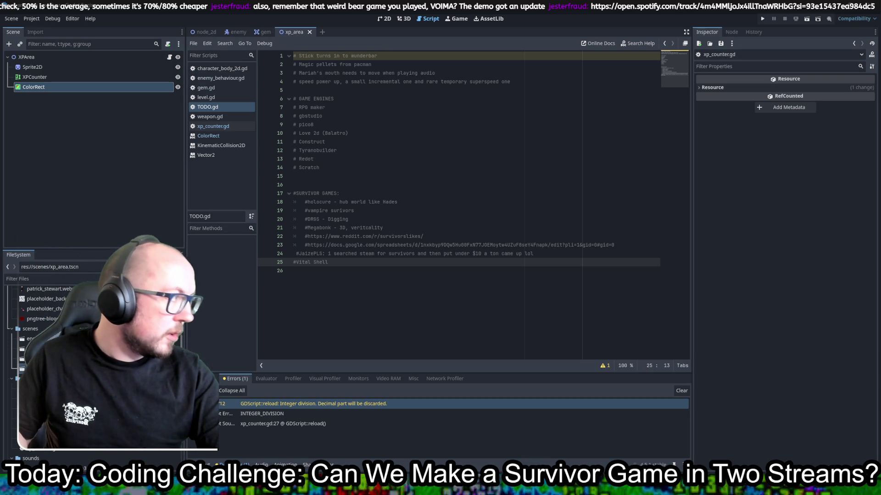
Step: Return to Godot's Script view and select xp_counter.gd in the script list
left_click(500, 150)
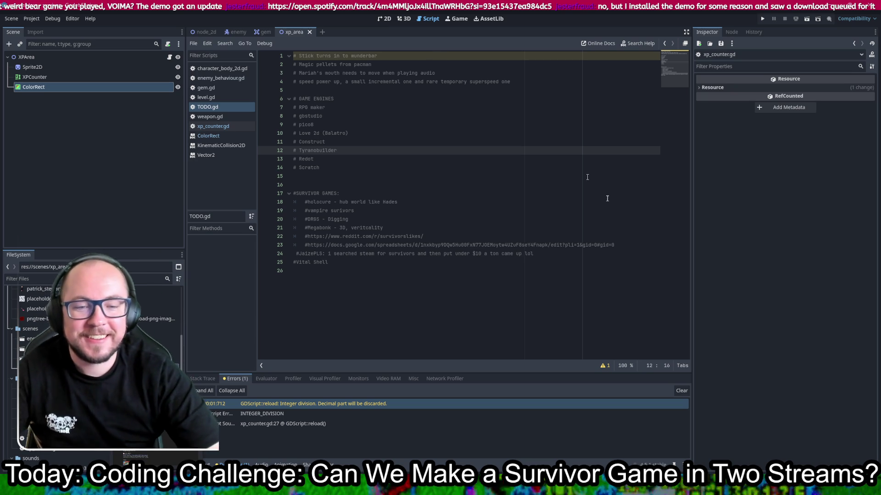
left_click(389, 21)
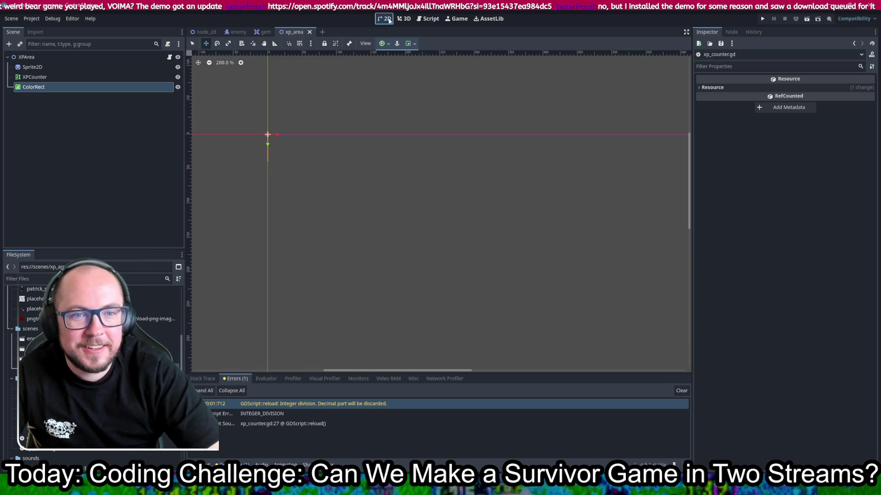
left_click(429, 18)
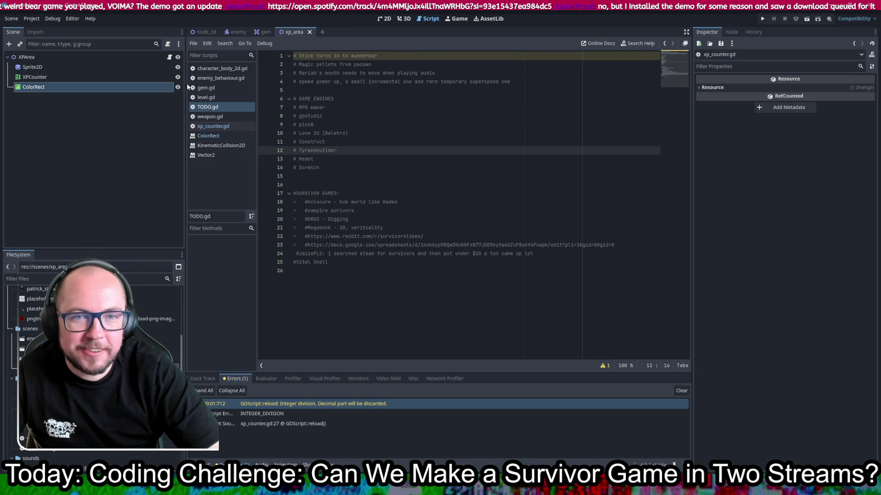
left_click(226, 126)
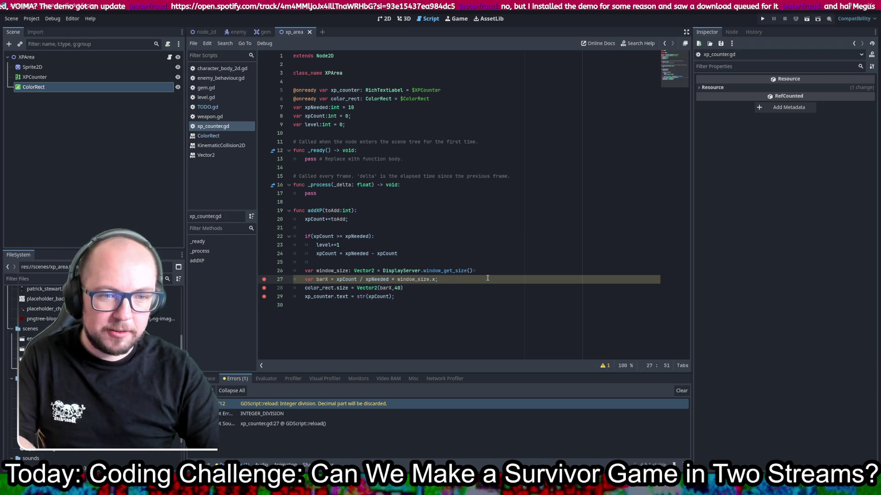
Step: Add a print line logging xpCount below the barX calculation and duplicate it
key("Return")
type("print(\"")
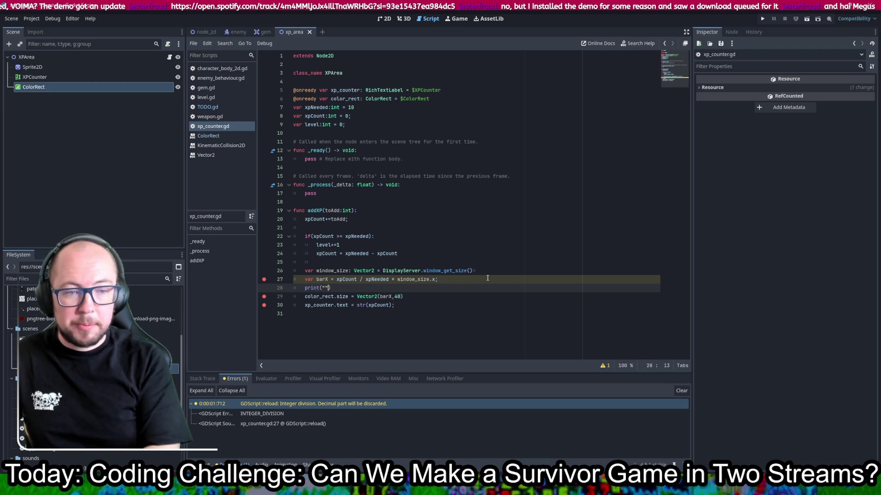
type(")")
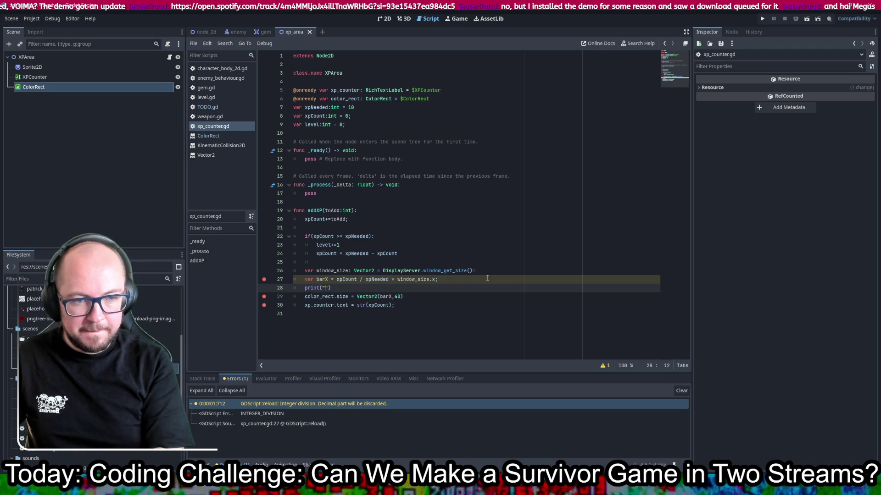
type("xpCount = ")
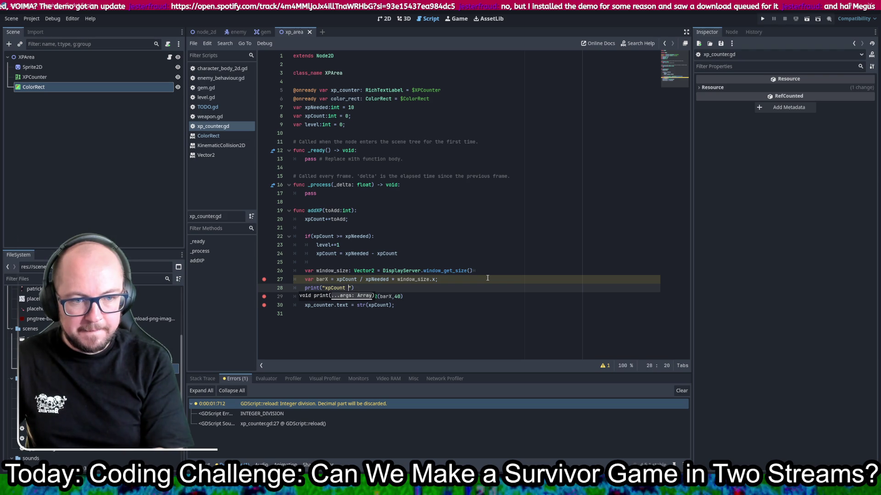
type("\" + s")
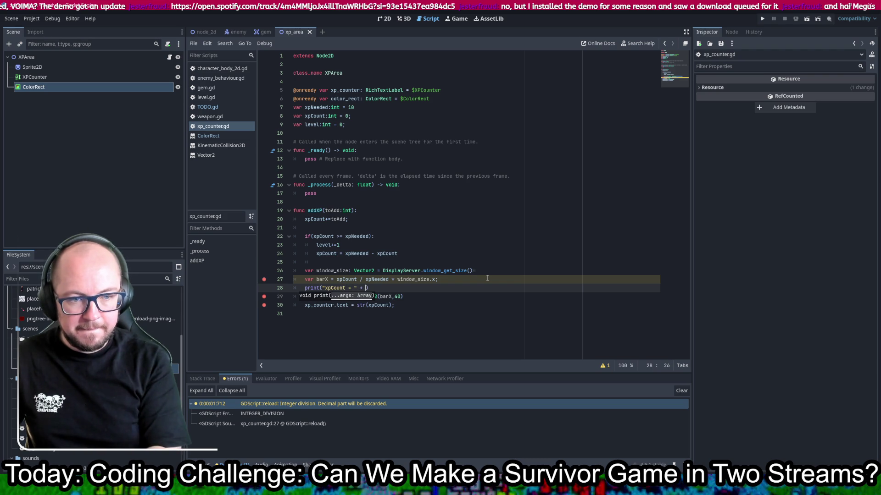
type("tr(xp")
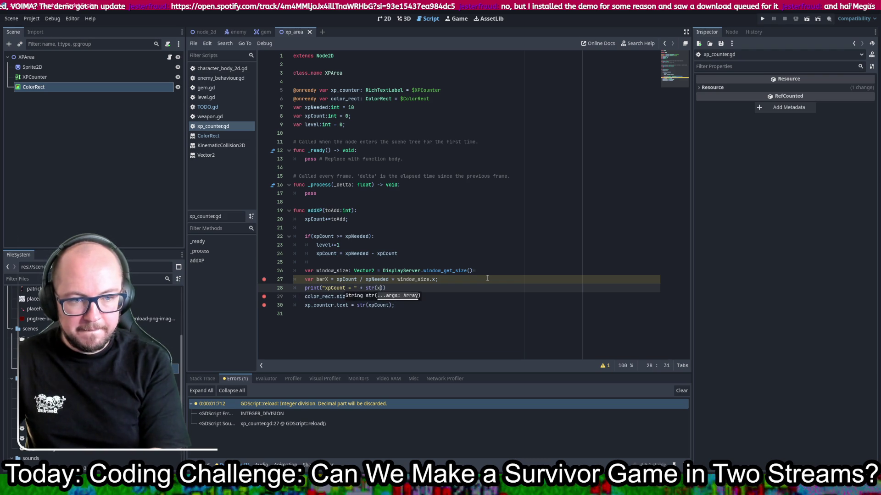
key("Return")
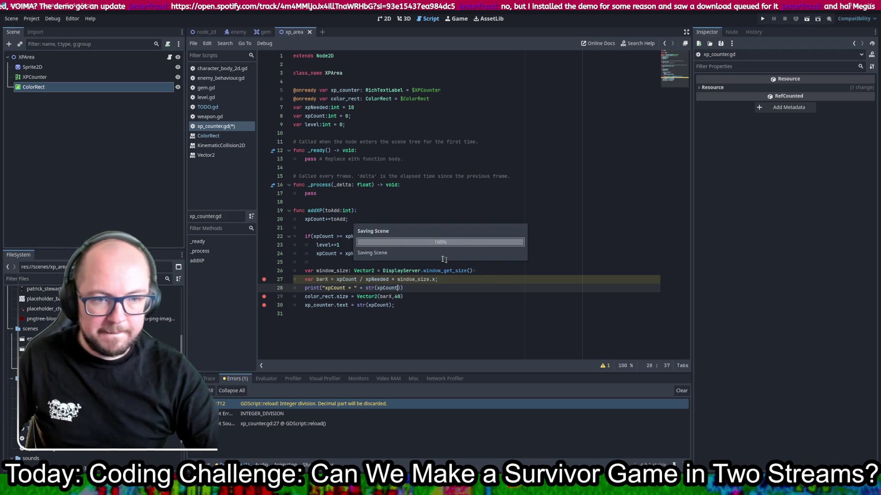
key("ctrl+shift+d")
key("ctrl+shift+d")
key("ctrl+shift+d")
Step: Change line 29's print to label and log xpNeeded
double_click(374, 280)
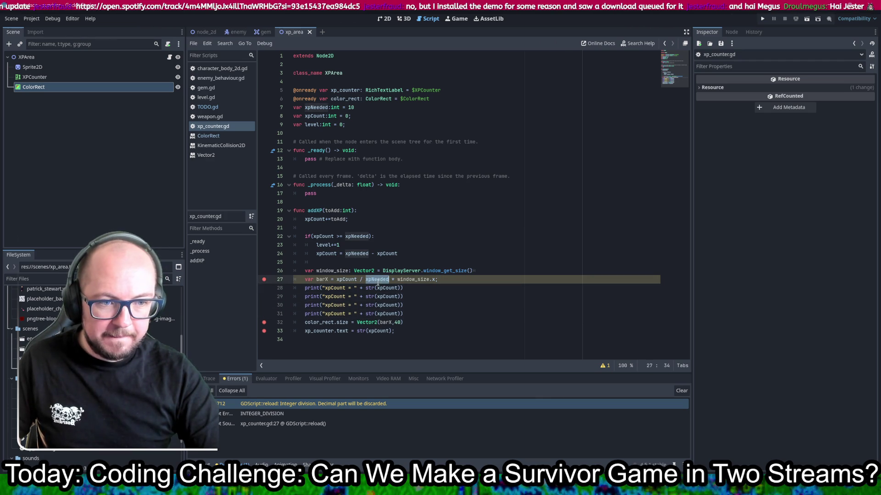
key("ctrl+c")
double_click(335, 297)
key("ctrl+v")
double_click(386, 297)
key("ctrl+v")
Step: Change line 30's print to label and log window_size.x
left_click_drag(436, 279, 396, 280)
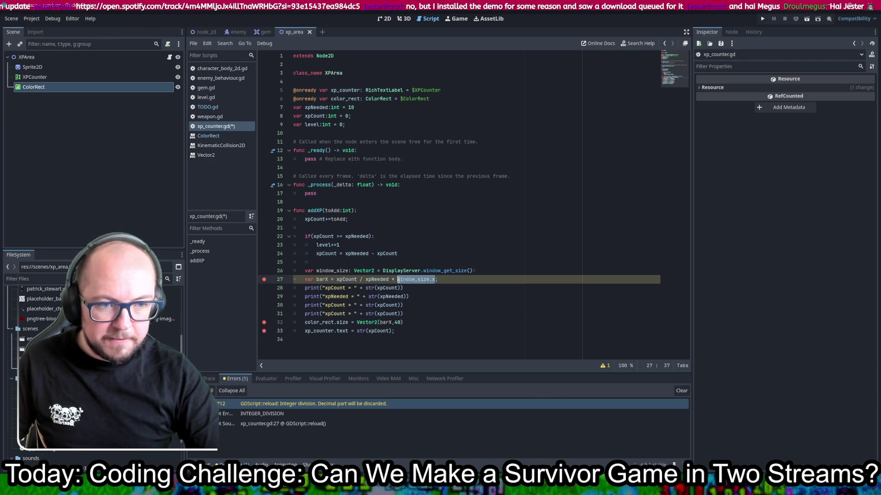
key("ctrl+c")
double_click(335, 306)
key("ctrl+v")
double_click(403, 305)
key("ctrl+v")
Step: Change line 31's print to label and log barX
double_click(322, 279)
key("ctrl+c")
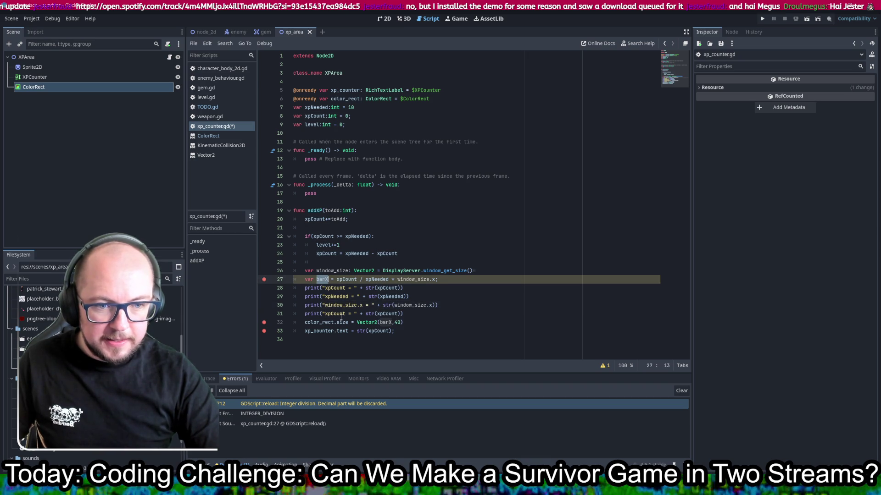
double_click(334, 314)
key("ctrl+v")
double_click(378, 314)
key("ctrl+v")
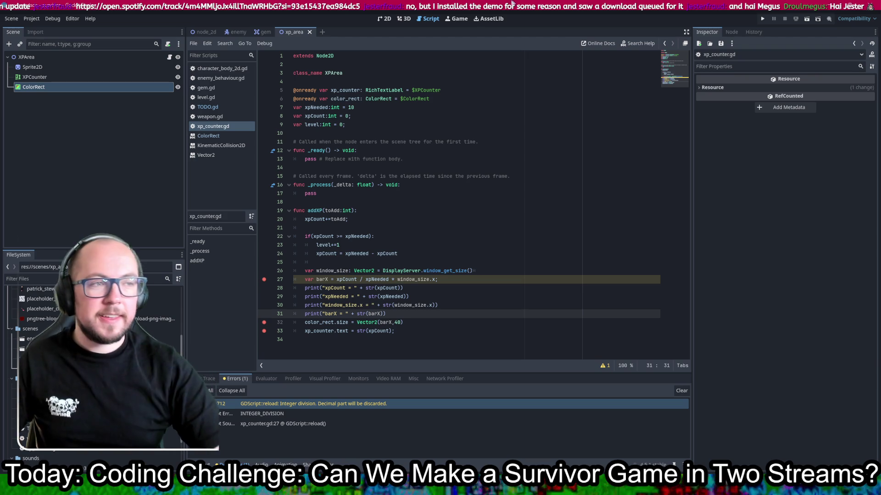
Step: Run the survivor game, steer the player with W and D among enemies, then close it
left_click(764, 18)
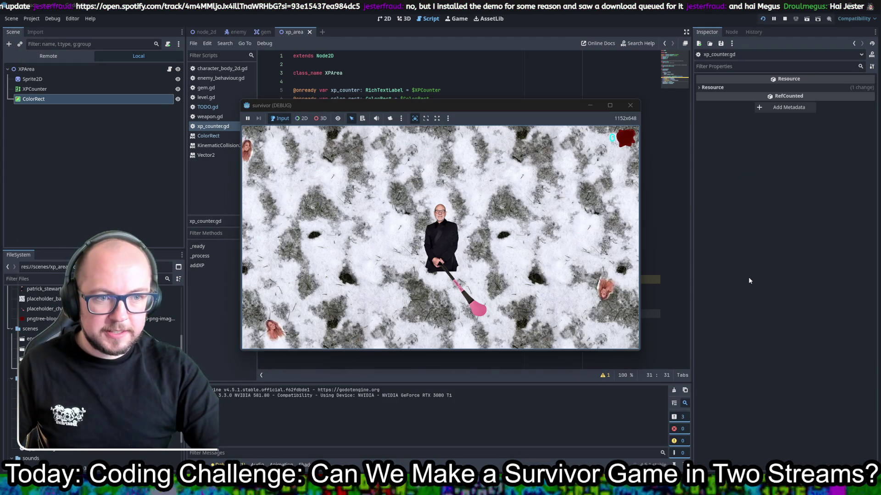
key("w")
key("d")
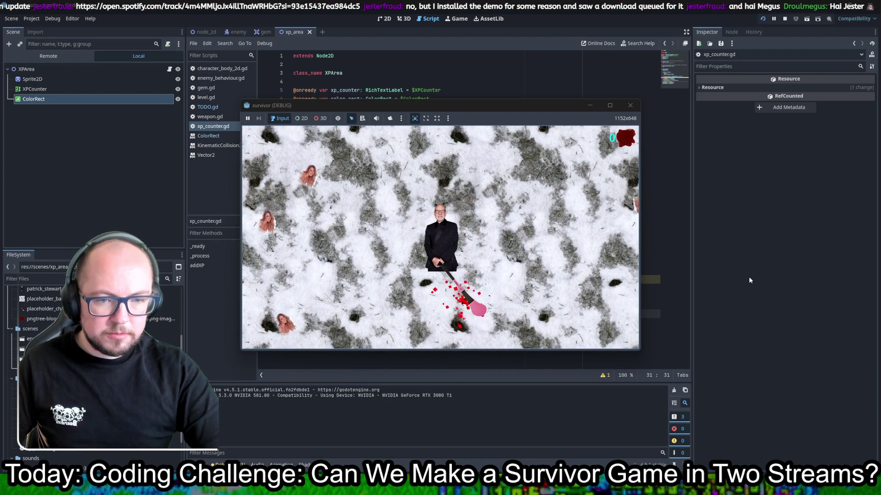
key("w")
key("d")
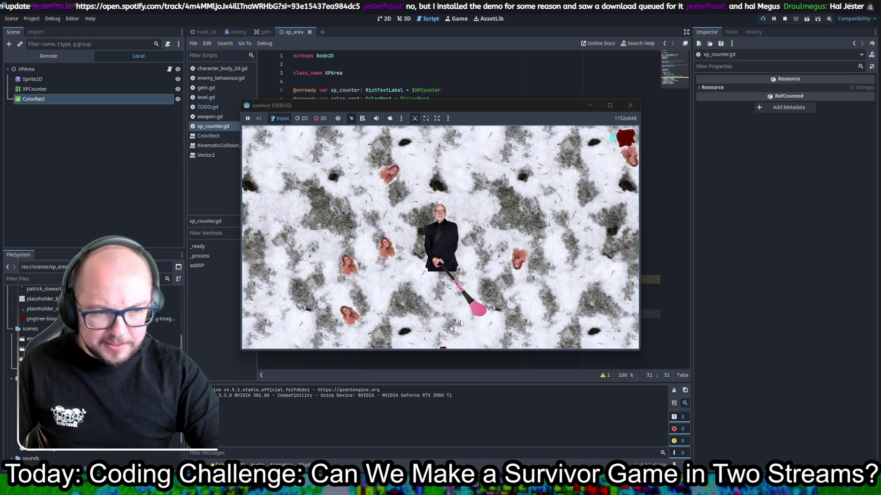
key("w")
key("d")
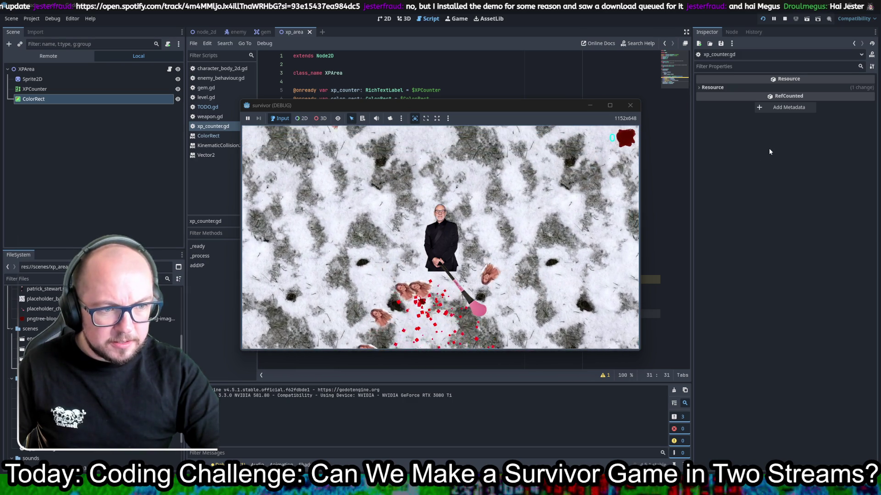
key("w")
key("d")
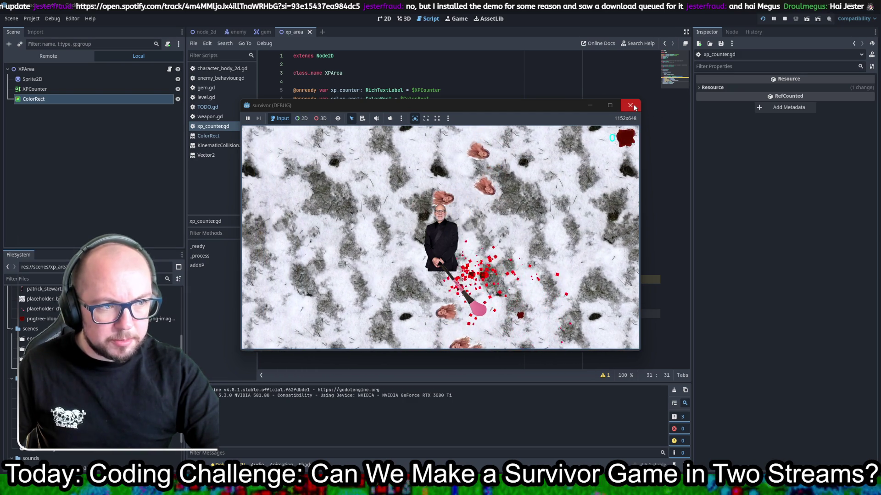
left_click(631, 106)
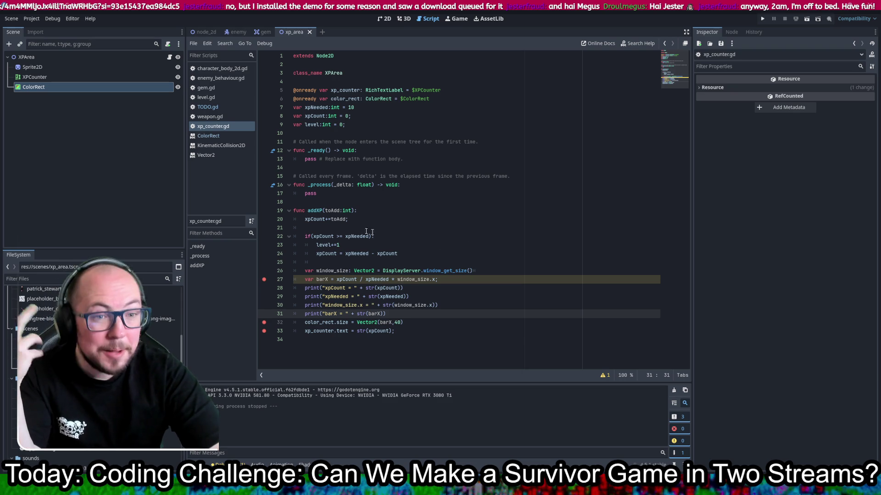
Step: Insert print("addXP toAdd = " + str(toAdd)) as addXP's first line and rerun the game
double_click(315, 210)
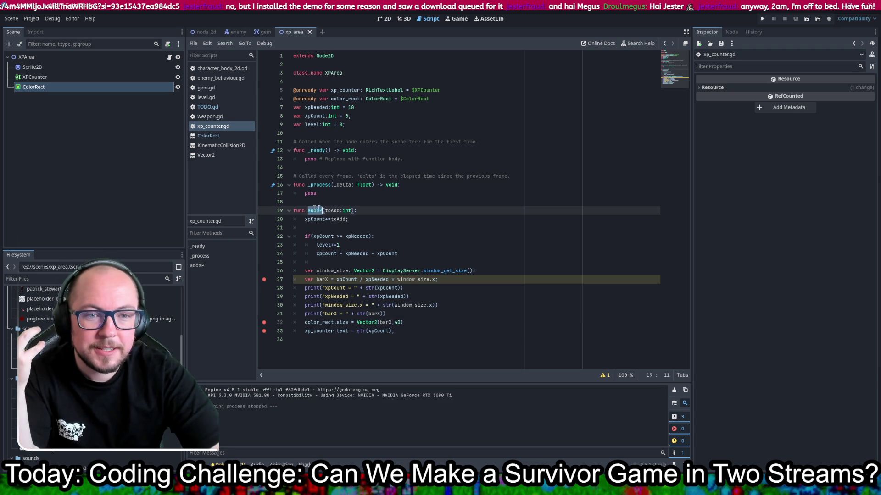
key("End")
key("Return")
type("print(\"addXP toAdd = \" + str(toAdd")
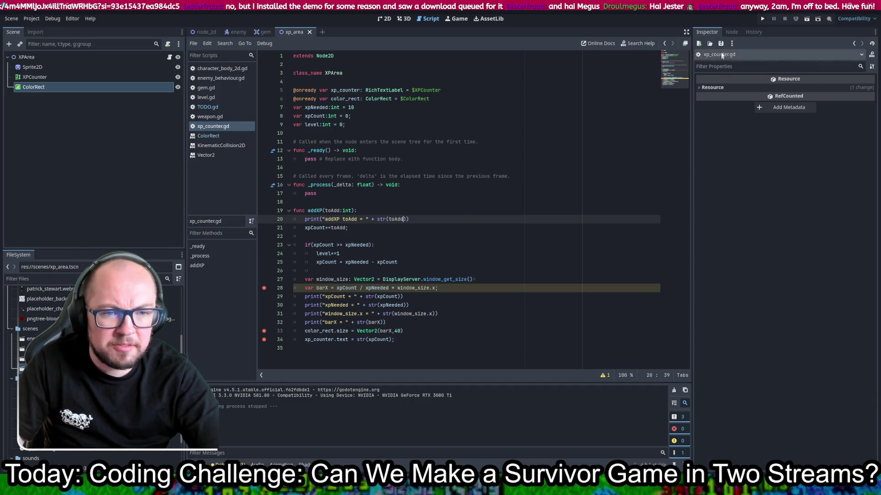
left_click(763, 19)
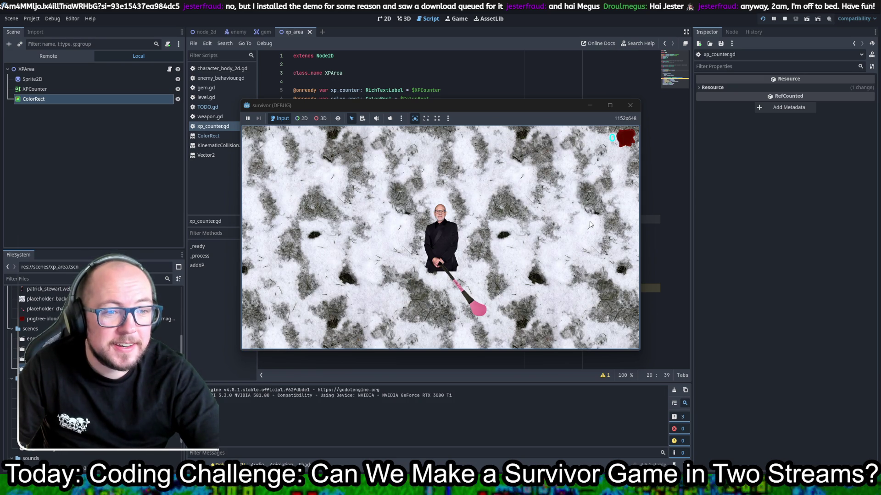
Step: Close the running game, select the addXP print line for copying, and bring up gem.gd
key("a")
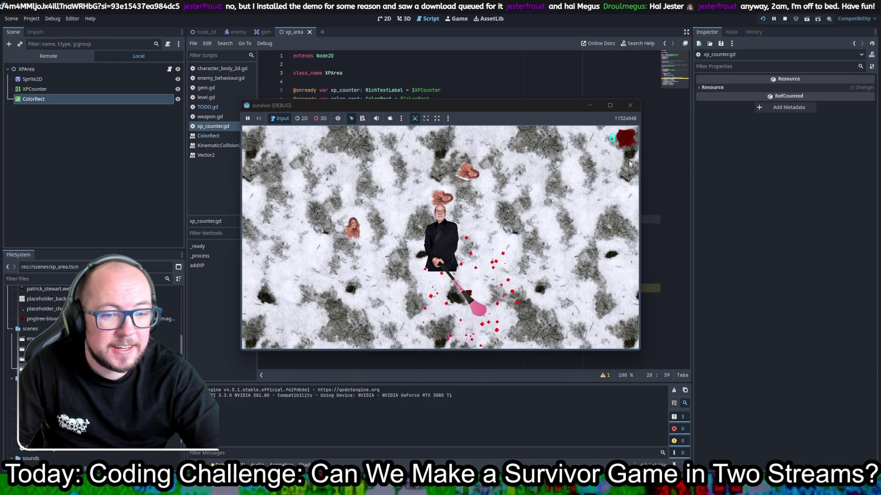
left_click(630, 105)
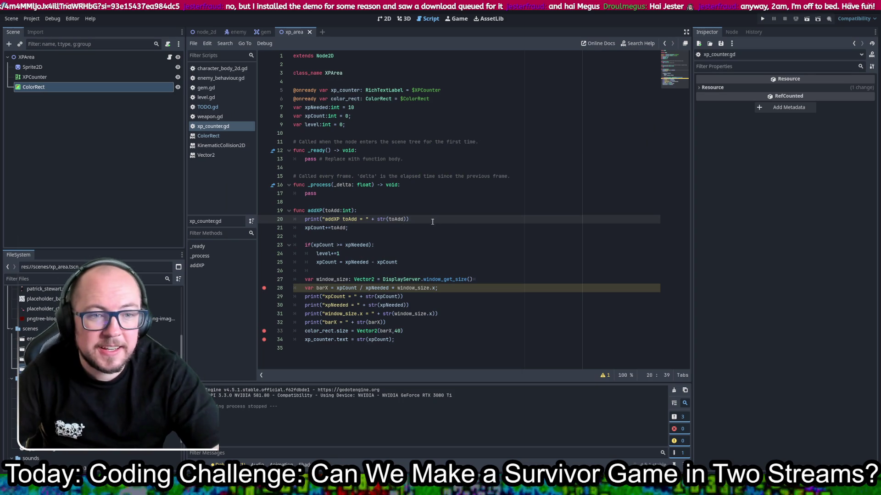
left_click_drag(436, 219, 436, 211)
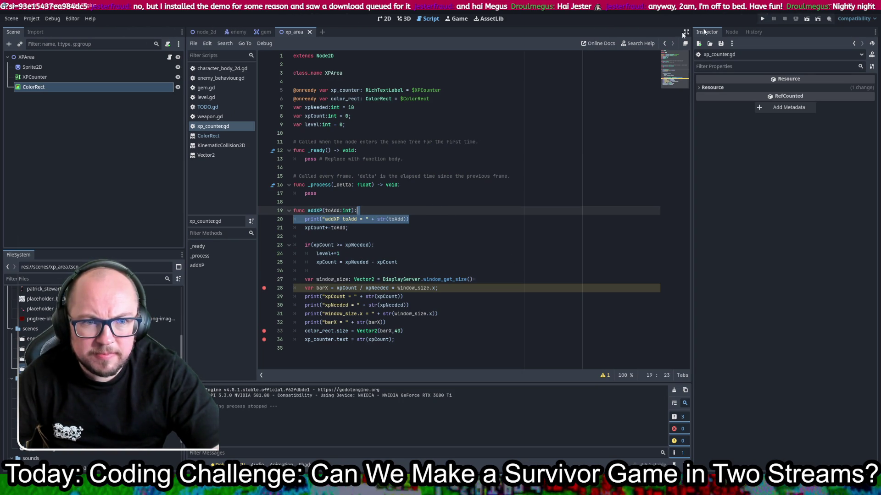
left_click(216, 87)
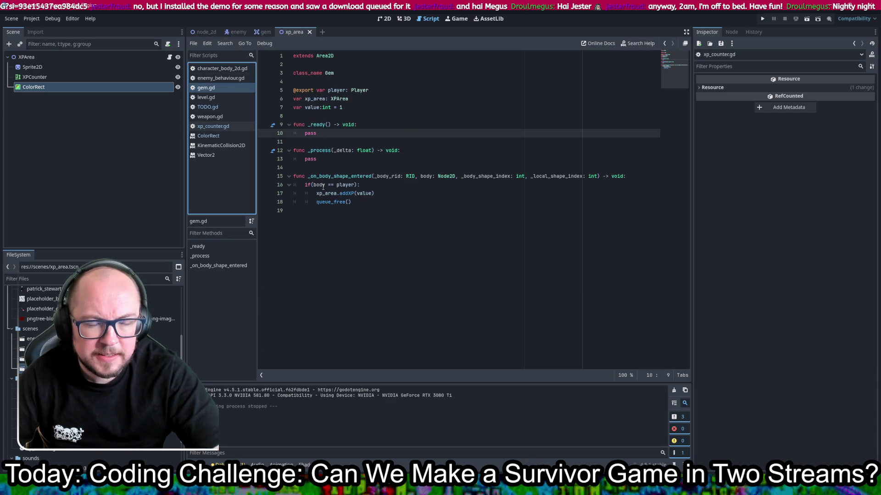
Step: Paste the copied print above the gem handler's player check and insert _on_body_shape_entered into it
left_click_drag(313, 185, 360, 184)
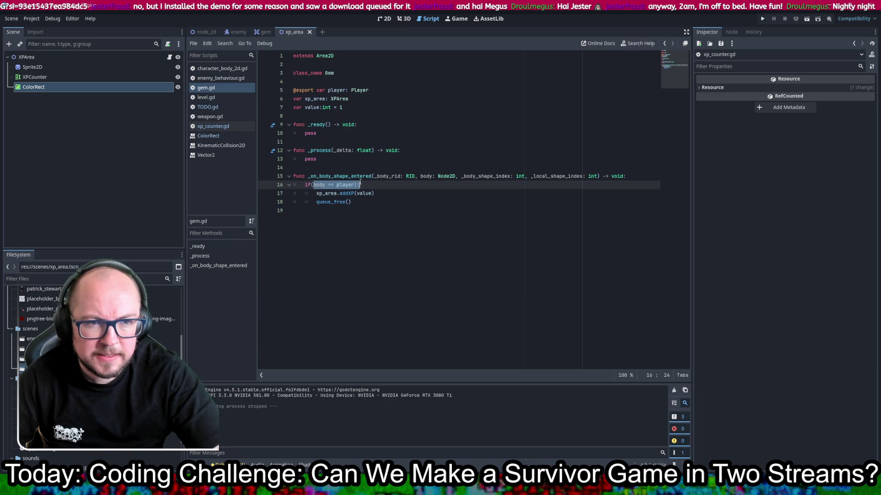
left_click(636, 175)
key("Return")
key("Return")
key("ctrl+v")
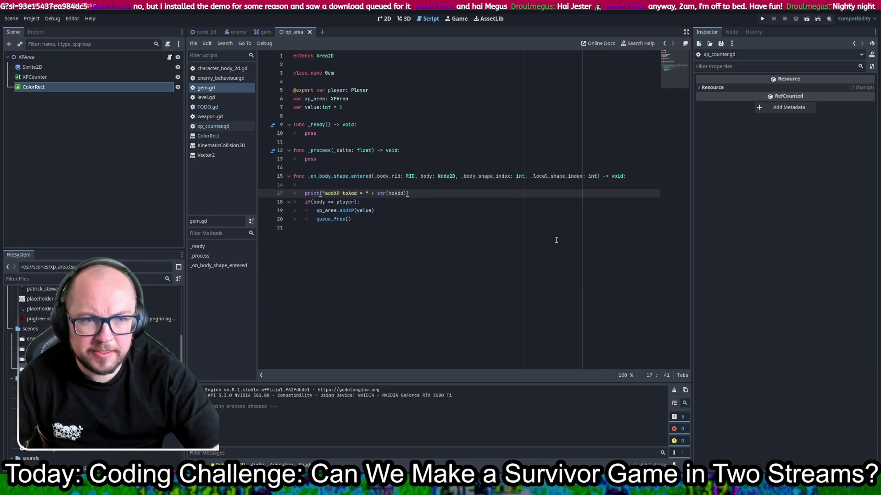
double_click(358, 194)
key("ctrl+v")
key("ctrl+v")
key("ctrl+s")
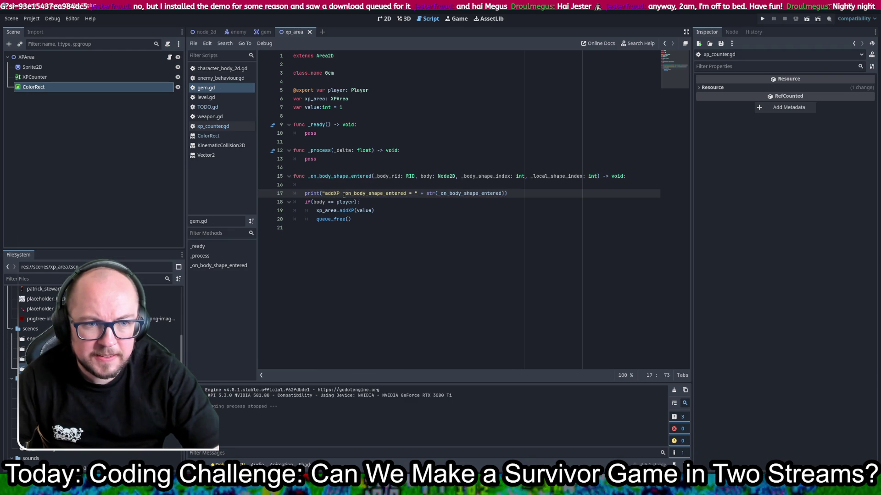
Step: Trim the line to print("_on_body_shape_entered"), save gem.gd, and run the game
key("BackSpace")
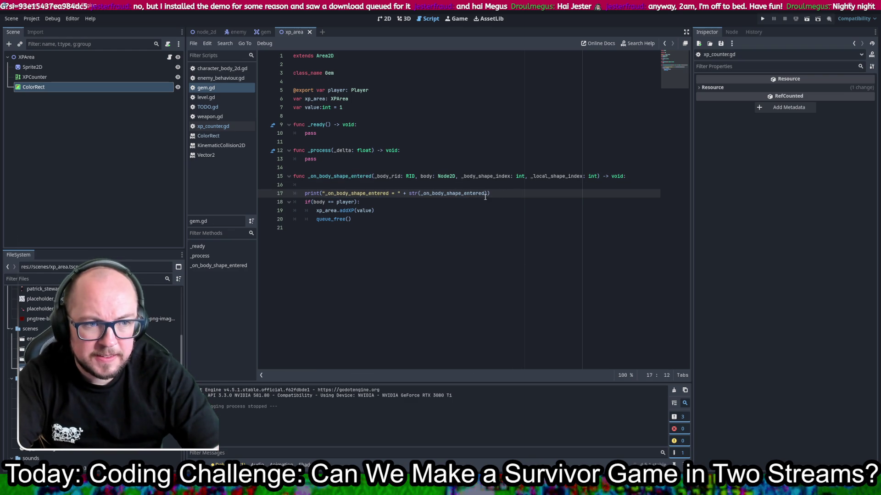
left_click_drag(487, 195, 400, 195)
key("BackSpace")
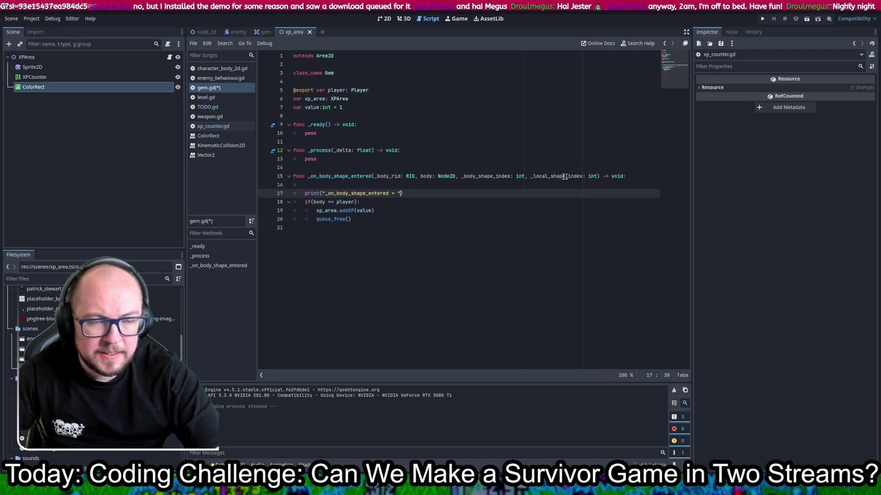
key("BackSpace")
key("BackSpace")
key("ctrl+s")
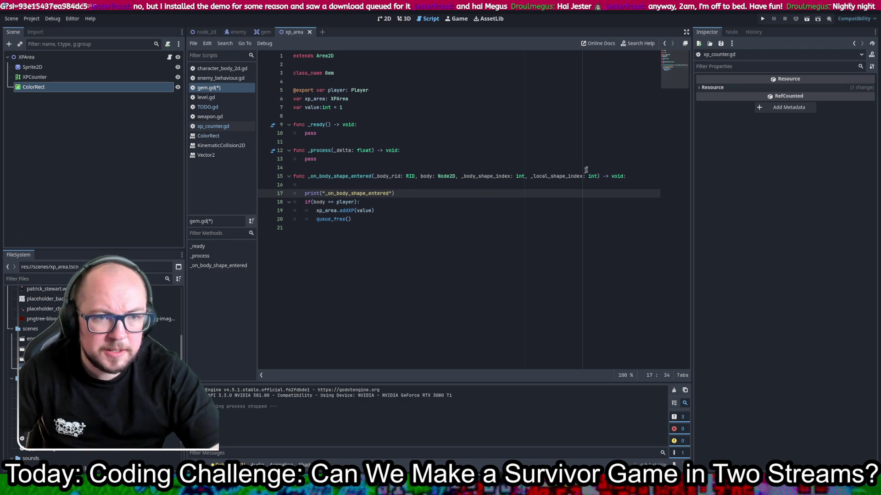
left_click(760, 19)
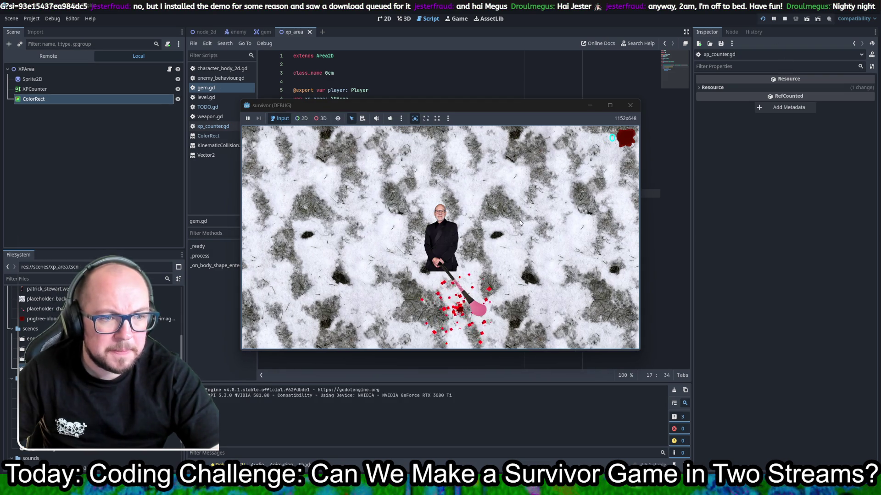
Step: Collect a gem to hit the line 28 breakpoint, review the warning and output, and enlarge the debugger
key("s")
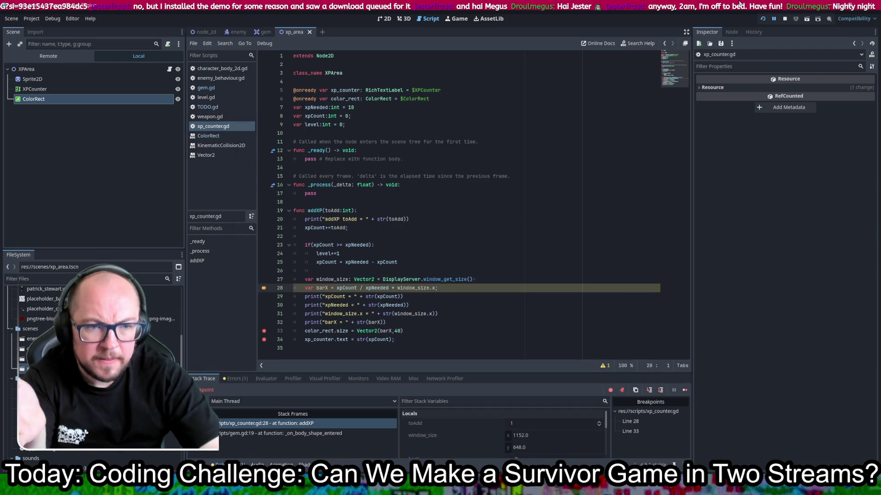
left_click(234, 379)
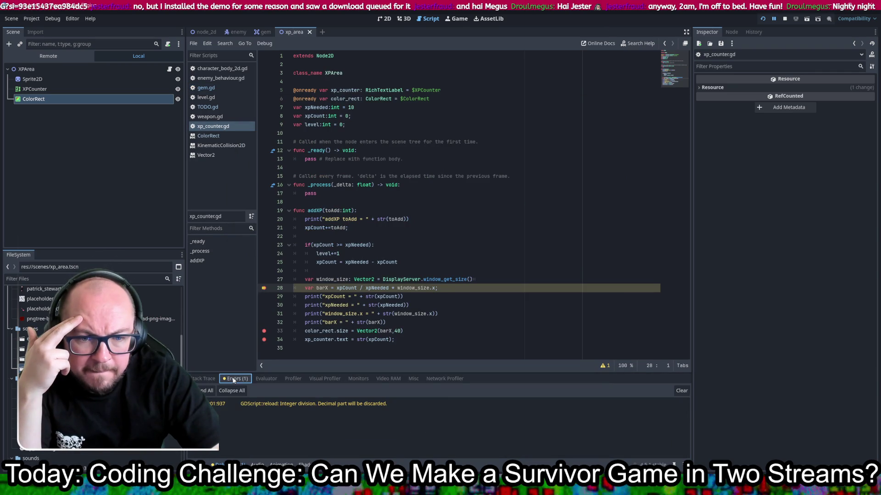
left_click(213, 382)
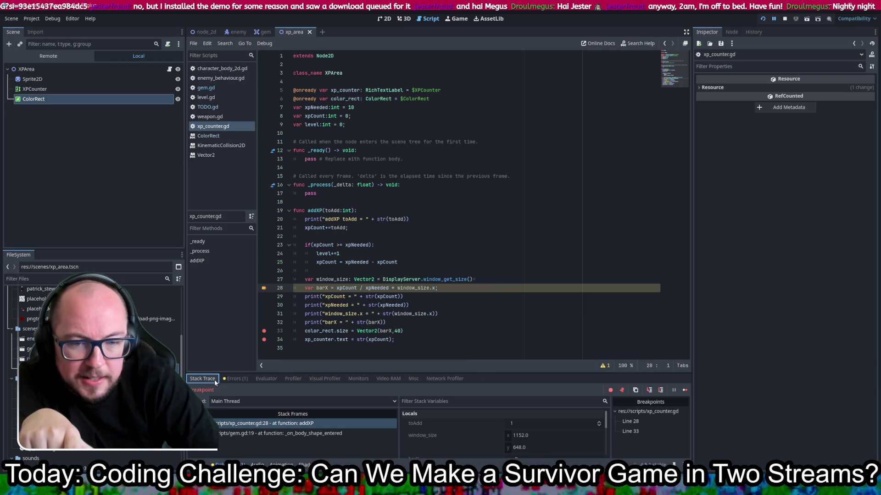
left_click(198, 465)
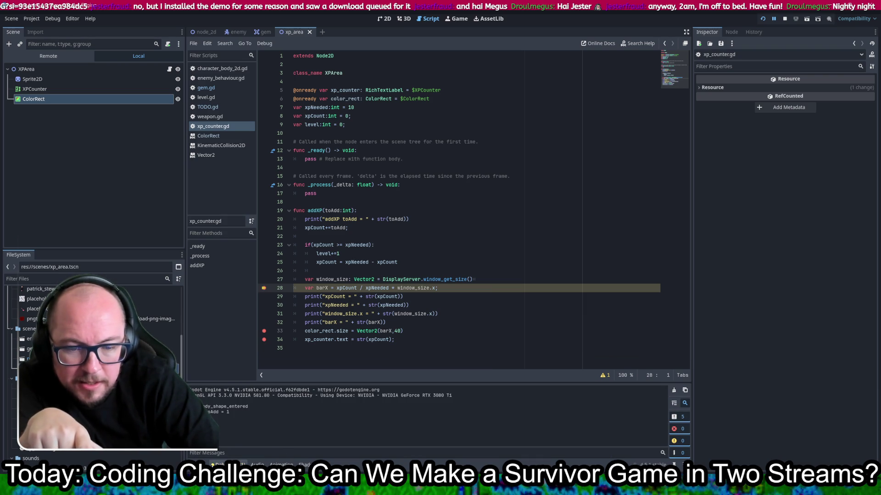
left_click(224, 465)
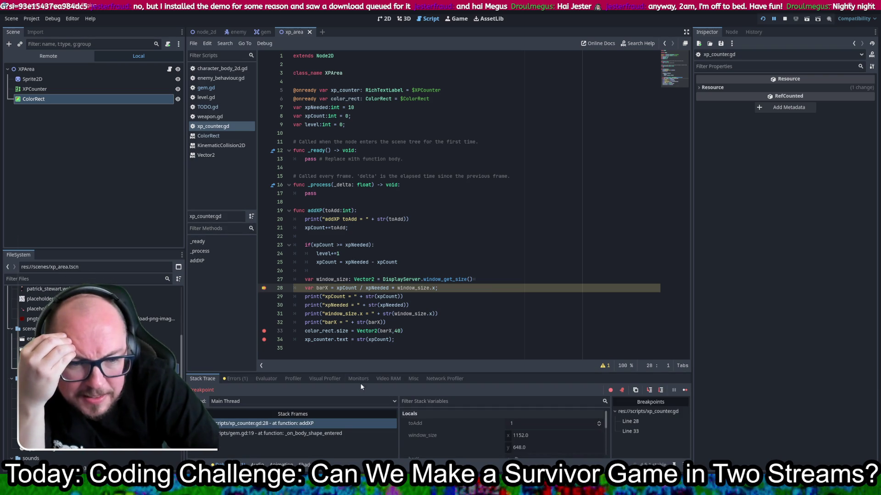
left_click_drag(361, 372, 392, 216)
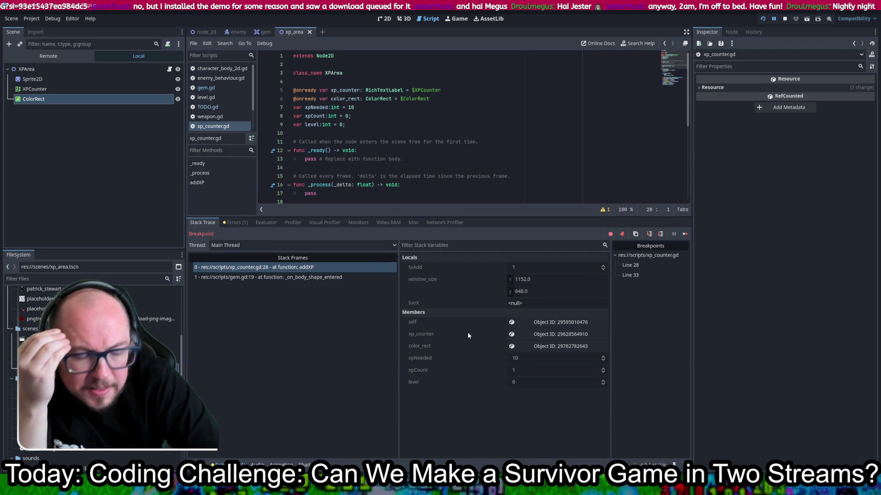
Step: Read the paused values xpCount 1, xpNeeded 10 and null barX, then return to the game window
mouse_move(527, 272)
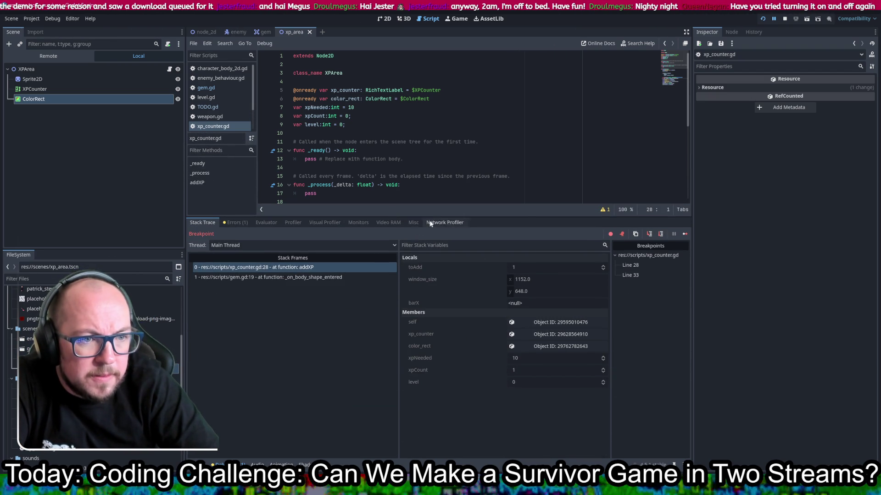
mouse_move(438, 214)
left_mouse_down()
mouse_move(427, 343)
mouse_move(430, 325)
left_mouse_up()
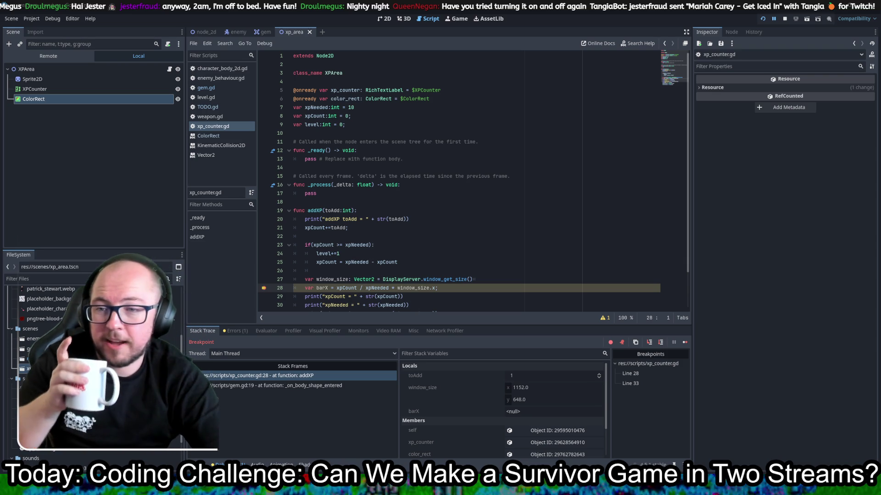
left_click(317, 193)
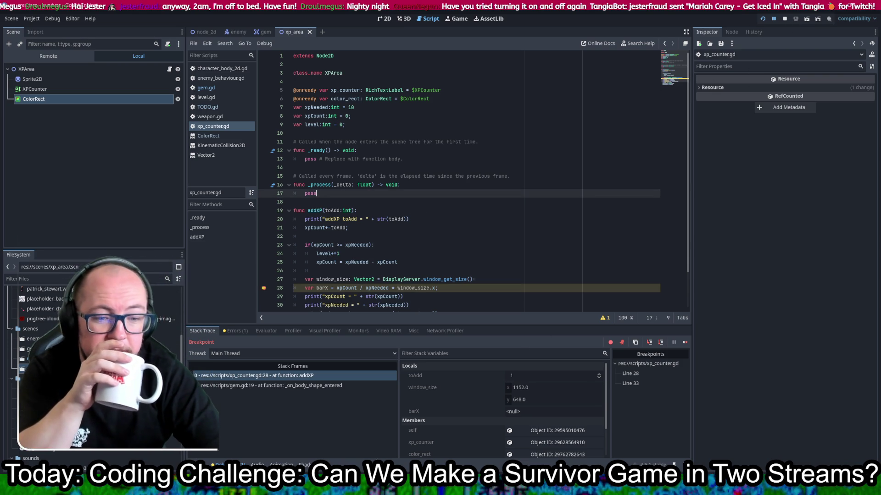
key("F12")
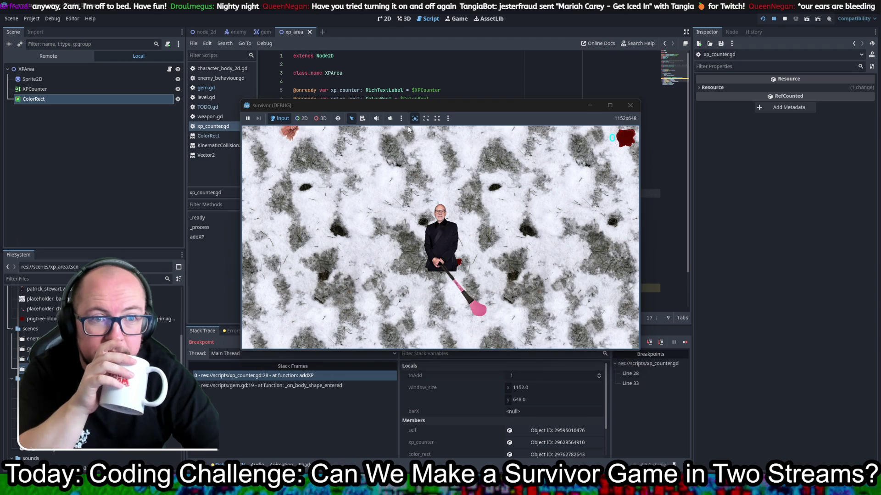
Step: Advance the paused game two frames, then stop the run to end debugging
left_click(260, 121)
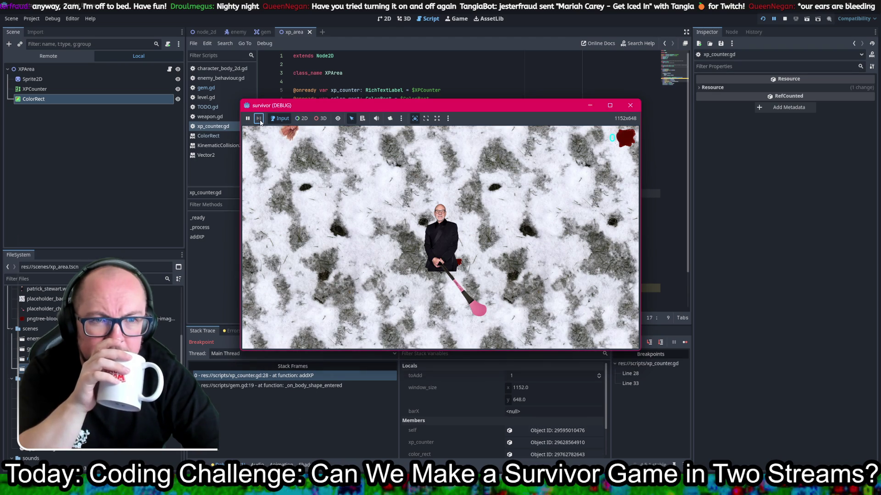
left_click(259, 121)
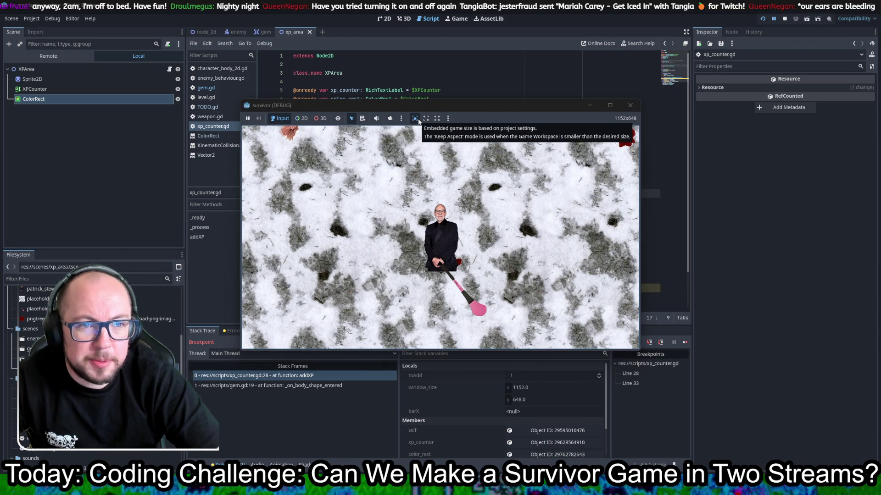
left_click(248, 120)
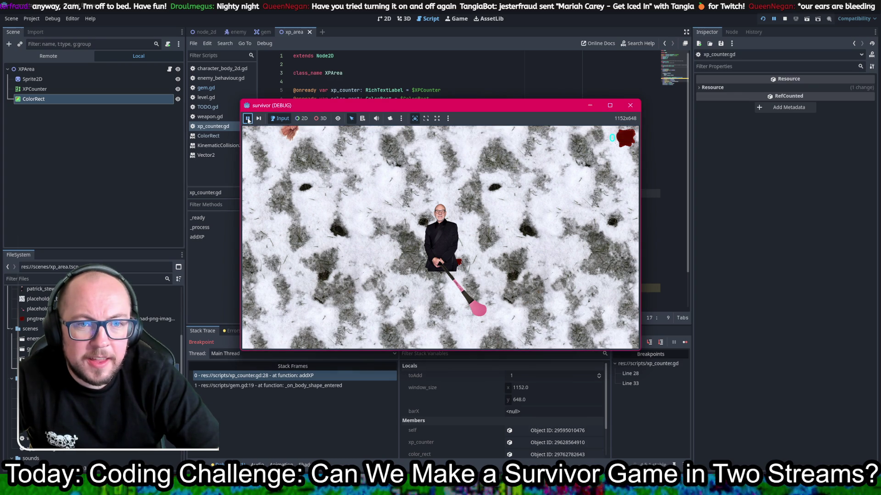
left_click(258, 119)
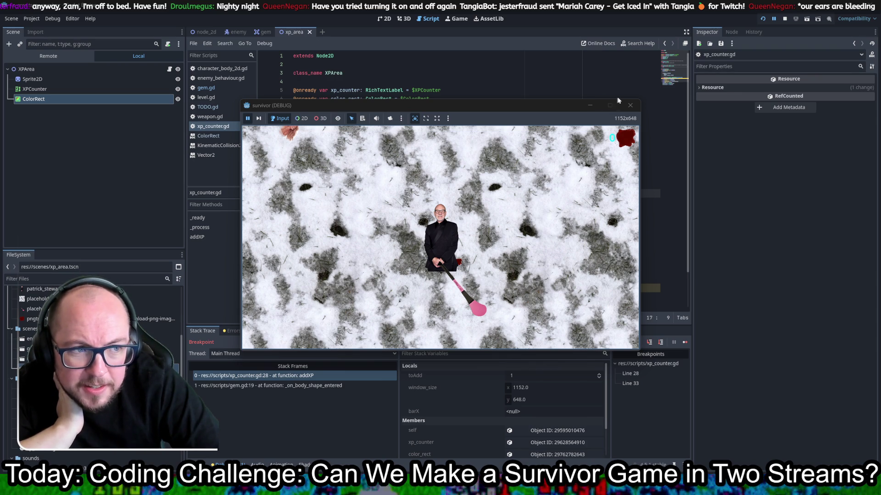
left_click(630, 105)
scroll(482, 188, "down", 2)
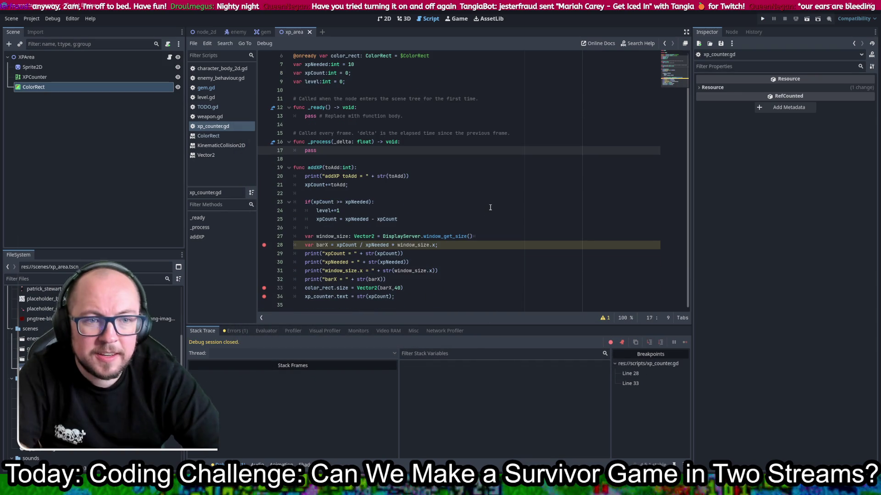
Step: Remove the line 28 breakpoint, rerun, collect a gem, and read barX = 0.0 in Output
left_click(263, 245)
left_click(763, 18)
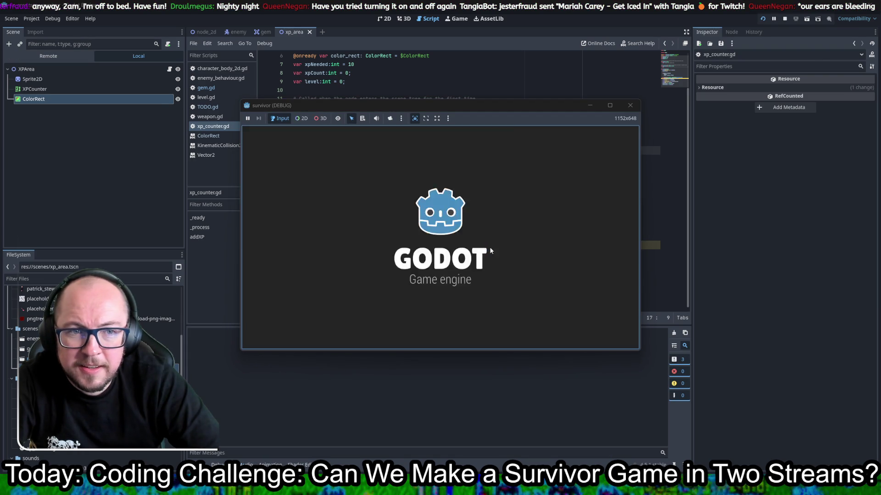
key("Up")
key("Left")
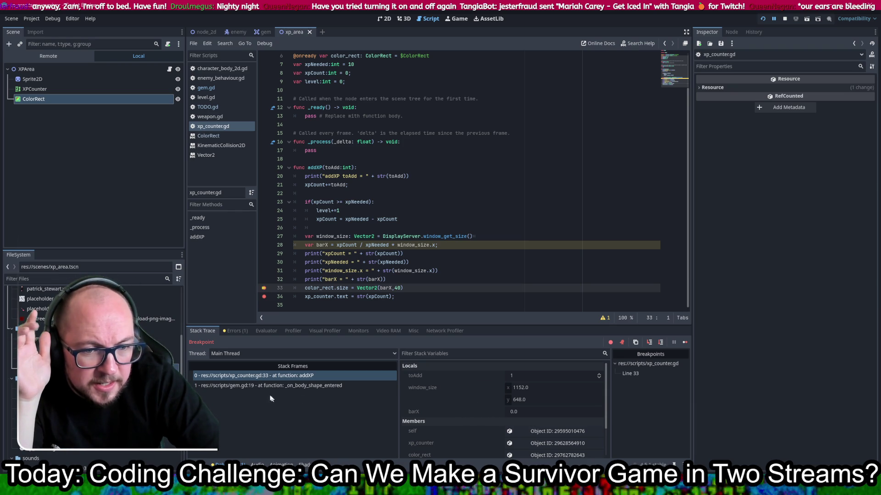
left_click(198, 465)
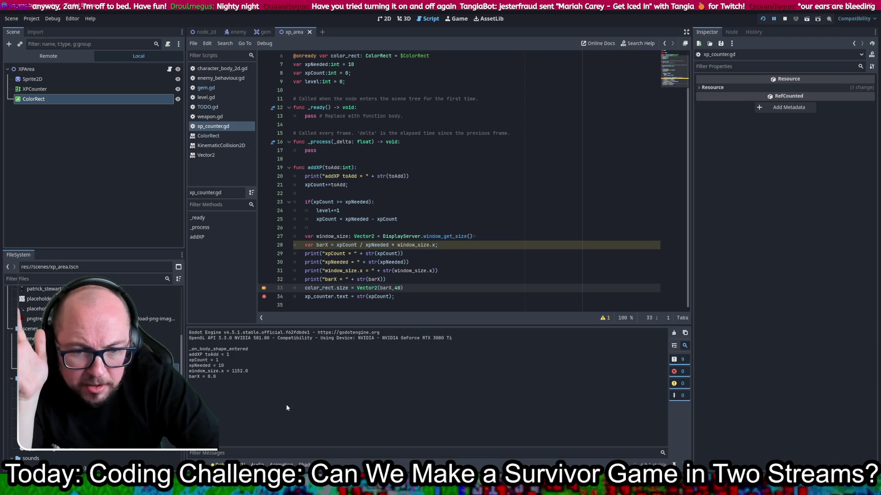
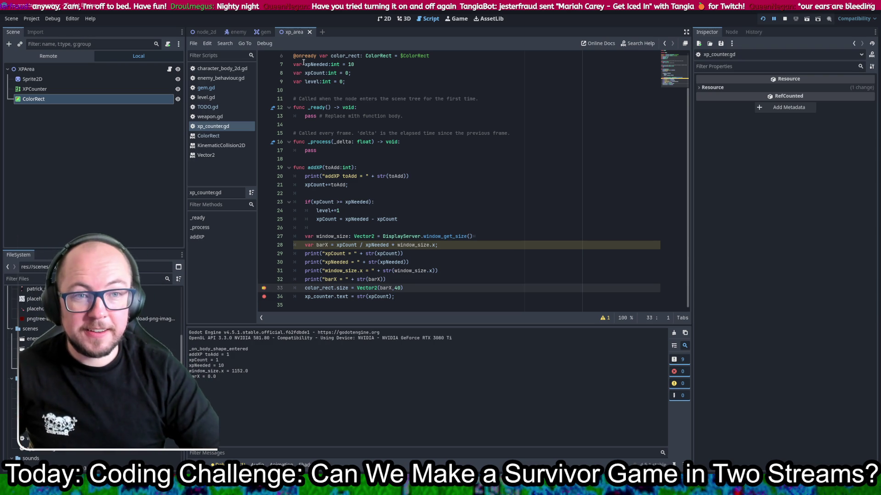
Step: Change xpNeeded's type from int to float with a value of 1.0
double_click(335, 64)
type("glo")
key("BackSpace")
key("BackSpace")
key("BackSpace")
type("f")
key("Right")
key("Right")
key("Right")
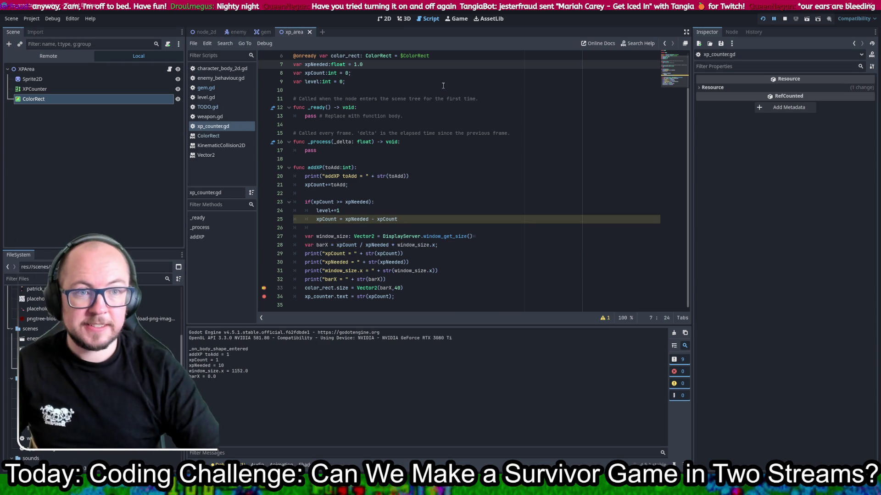
Step: Make xpCount a float starting at 1.0 and save xp_counter.gd
double_click(333, 74)
key("BackSpace")
type("g")
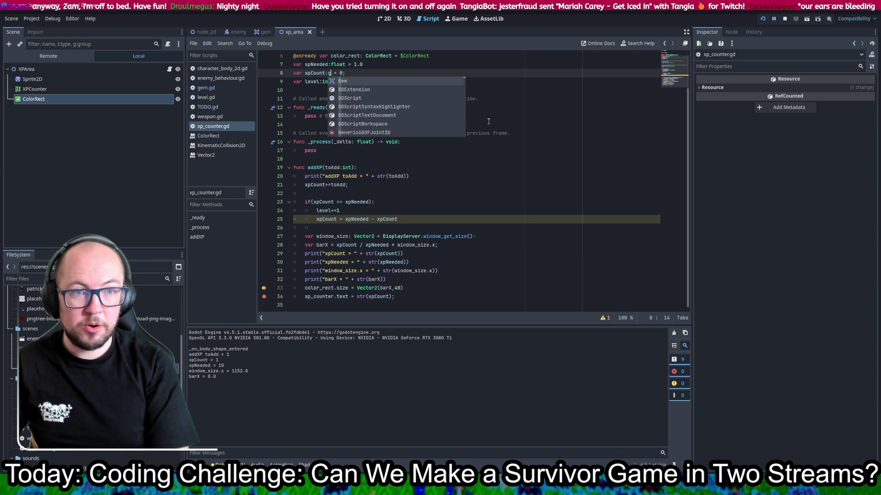
key("BackSpace")
type("float")
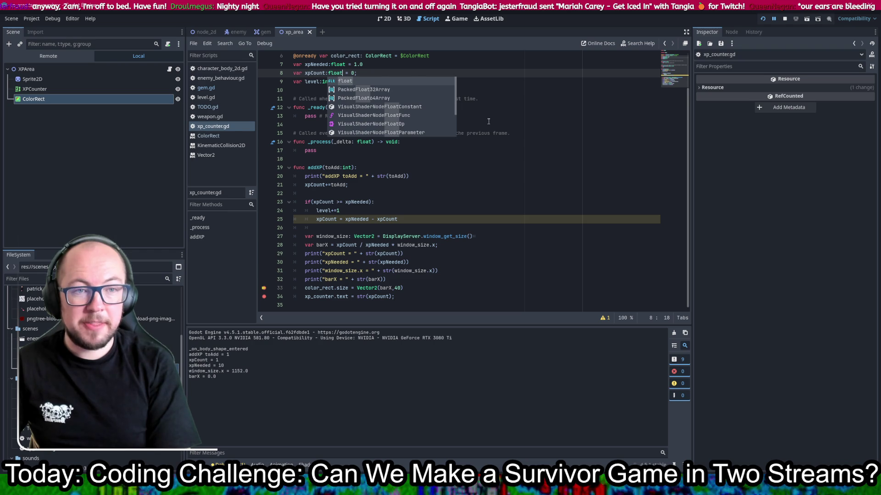
key("Right")
key("Right")
key("Right")
type("1")
key("ctrl+s")
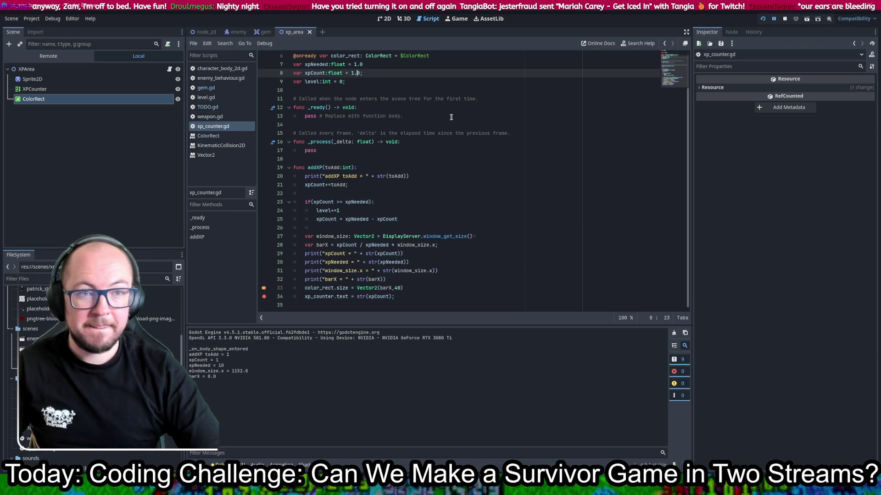
Step: Rename the level variable to playerLevel in its declaration and on line 24
left_click(306, 82)
key("BackSpace")
type("playerL")
key("ctrl+s")
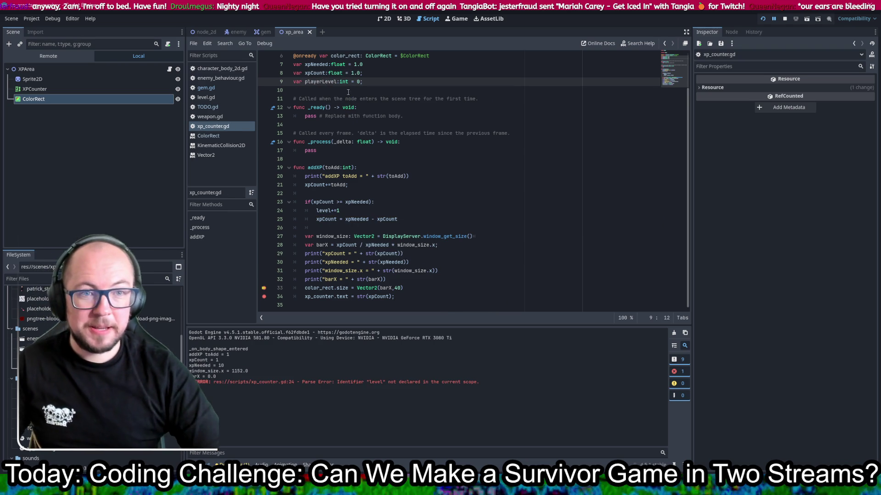
double_click(320, 81)
key("ctrl+c")
double_click(324, 210)
key("ctrl+v")
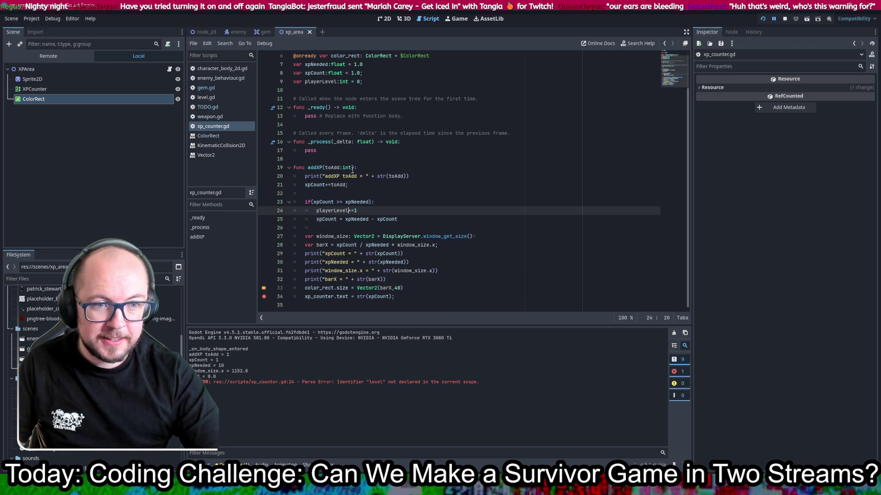
Step: Change addXP's toAdd parameter type to float and save xp_counter.gd
double_click(346, 168)
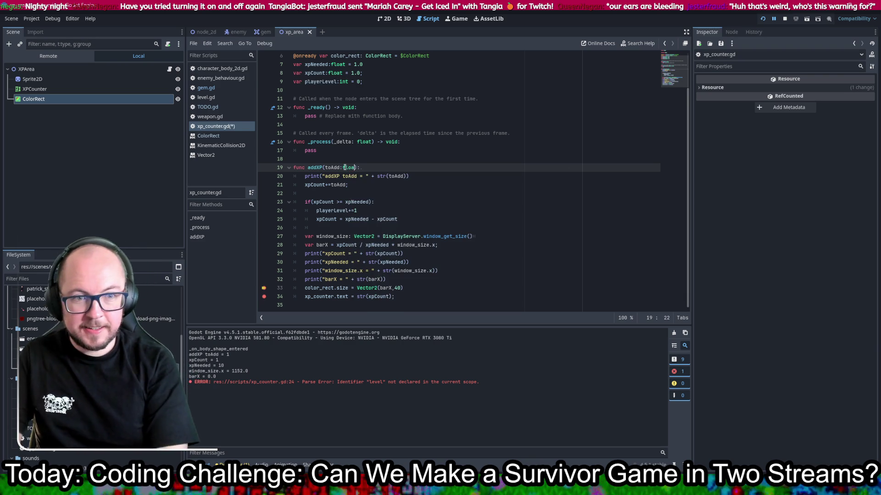
type("float")
key("ctrl+s")
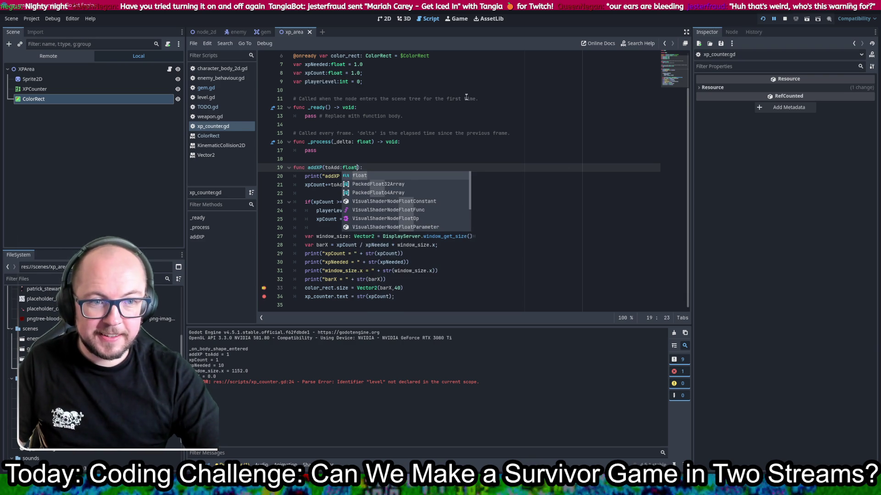
left_click(466, 99)
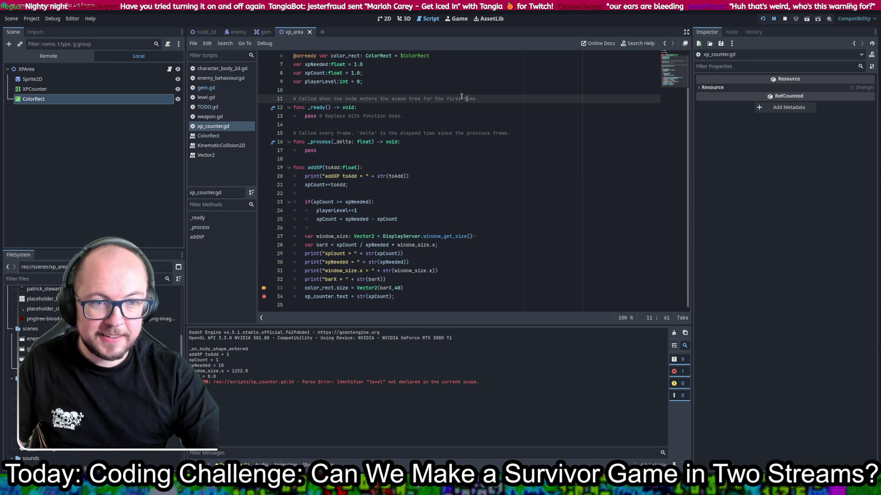
Step: In the gem scene's gem.gd, change the value variable from int to float
left_click(233, 33)
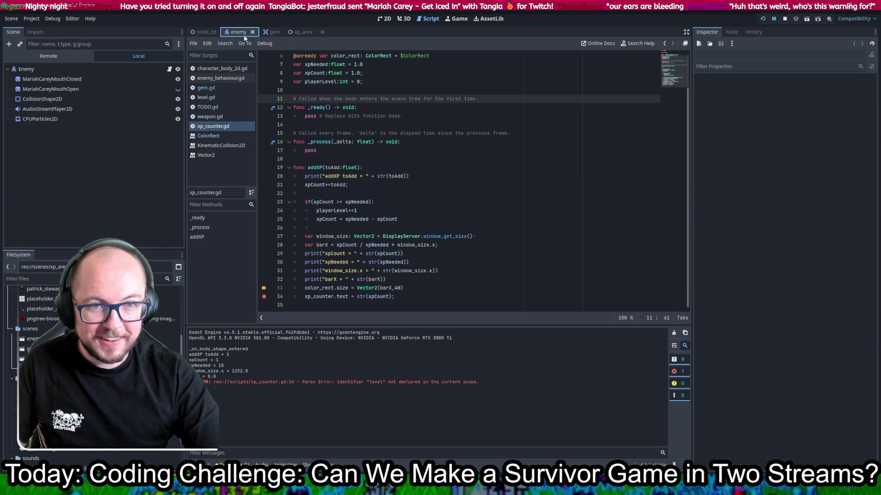
left_click(272, 33)
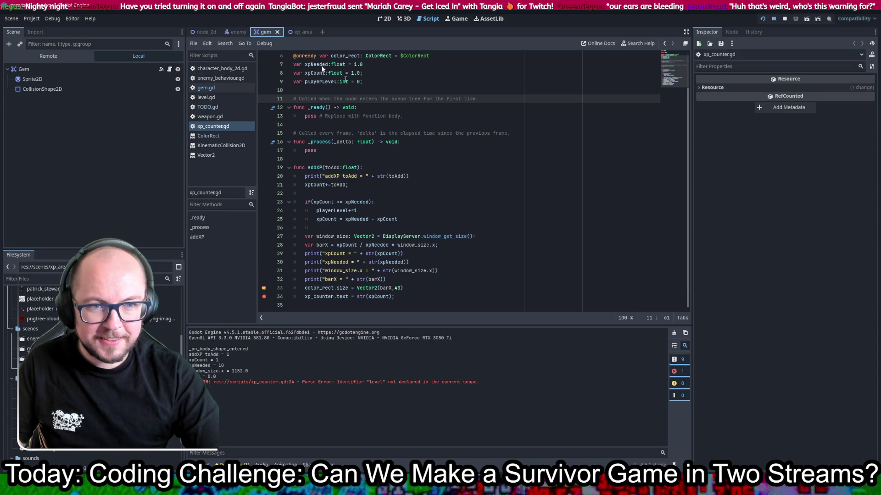
scroll(426, 208, "up", 2)
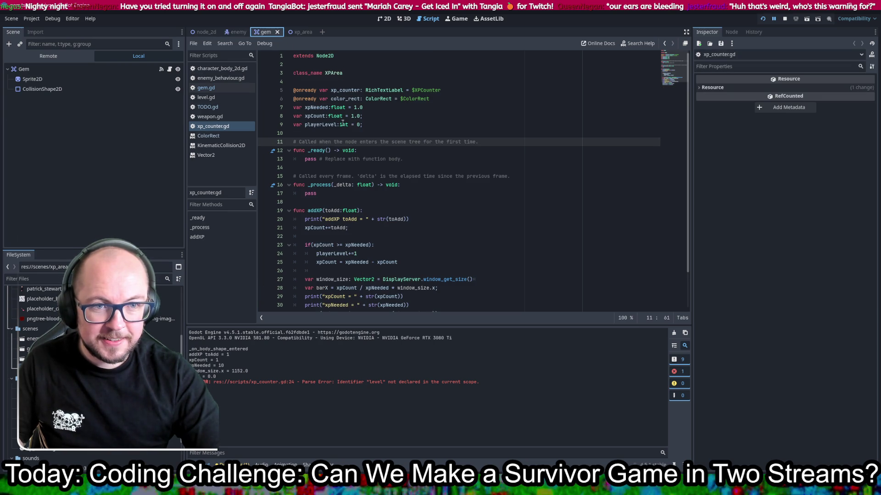
left_click(221, 88)
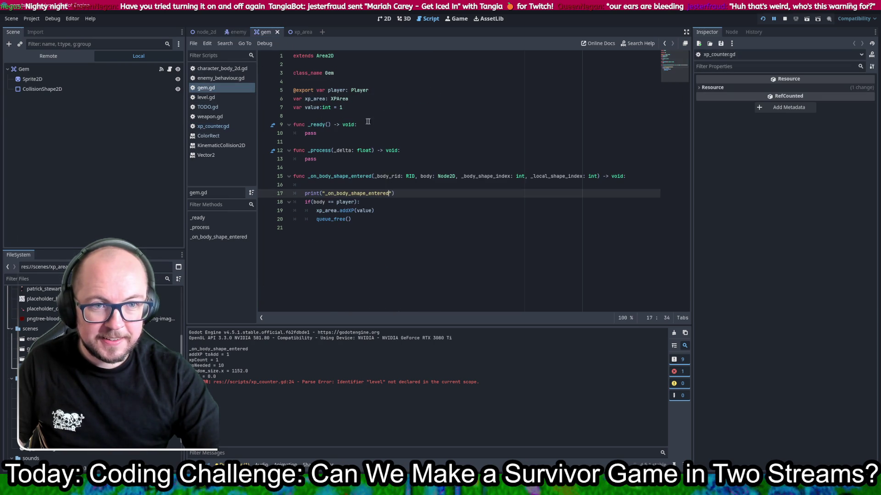
double_click(327, 106)
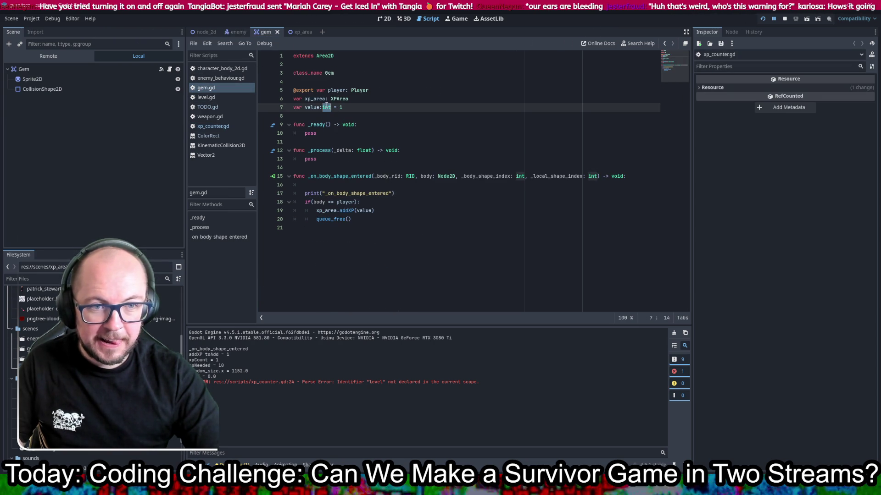
type("float")
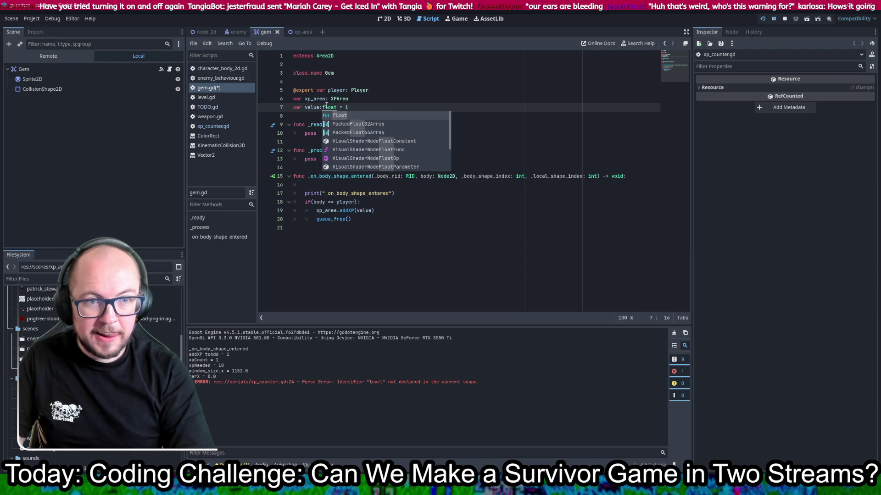
left_click(476, 176)
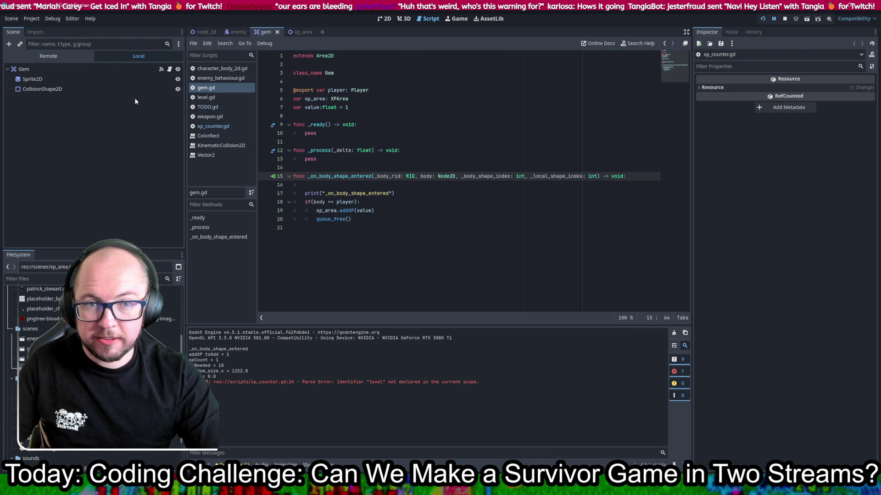
Step: Stop the running game and relaunch the survivor project to test the float XP changes
left_click(229, 97)
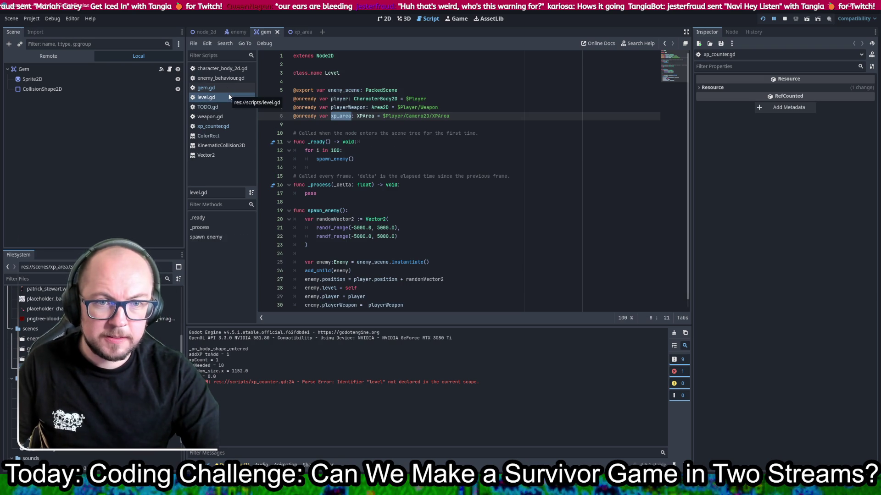
left_click(221, 126)
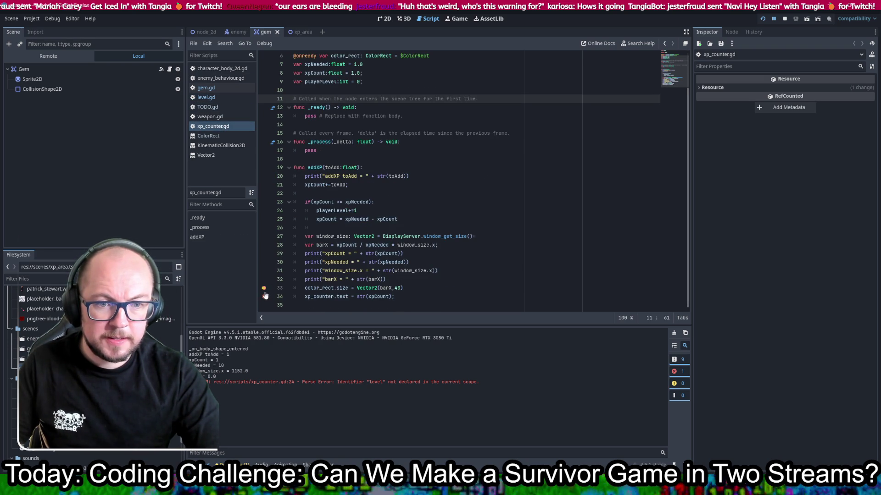
left_click(265, 292, "shift")
left_click(784, 19)
left_click(624, 254)
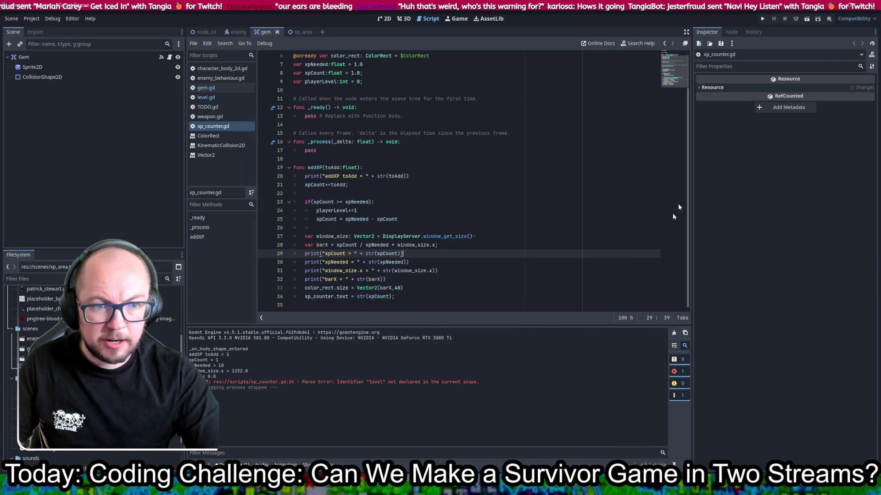
left_click(763, 18)
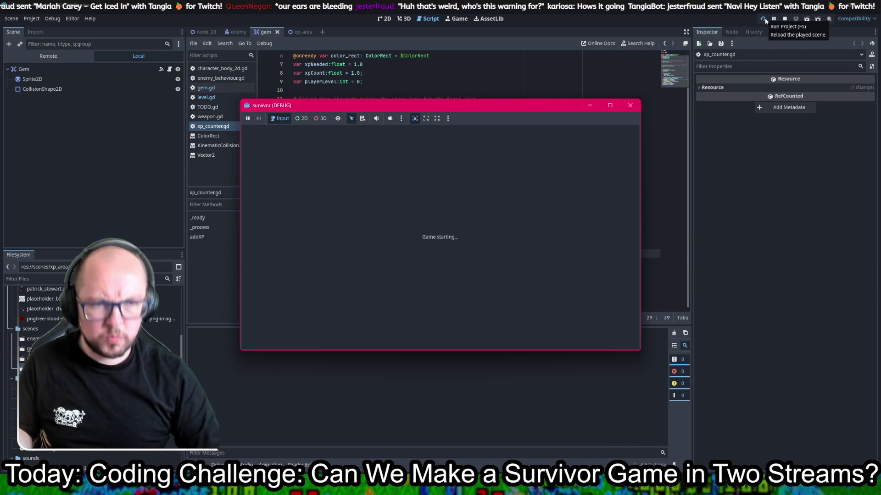
Step: Steer the player around to collect gems, then stop the game with F8
key("Up")
key("Left")
key("Up")
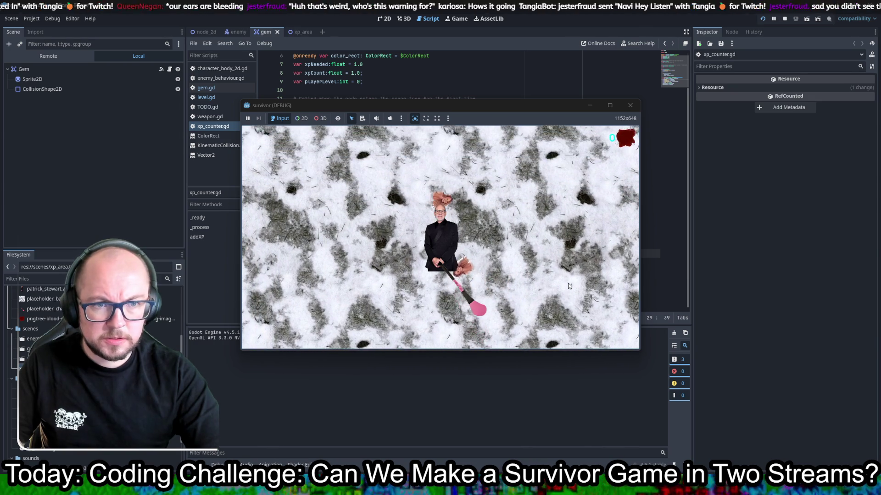
key("Down")
key("Right")
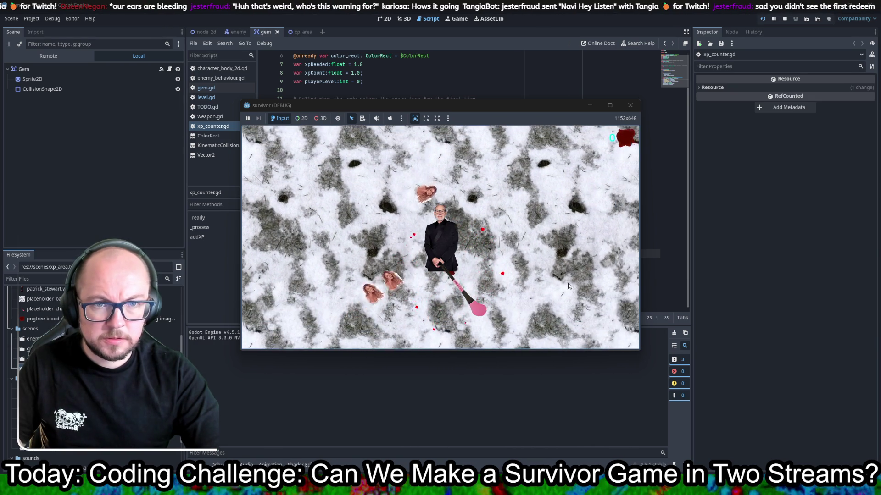
key("Up")
key("Left")
key("Up")
key("Left")
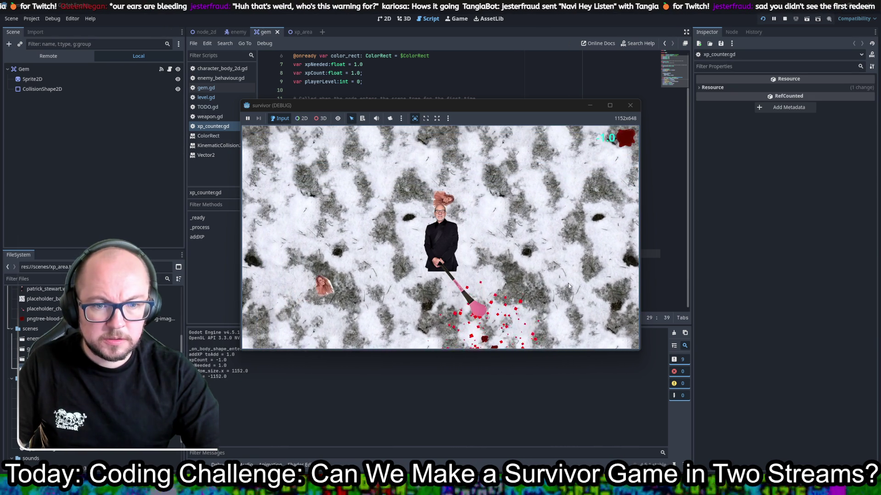
key("Down")
key("Right")
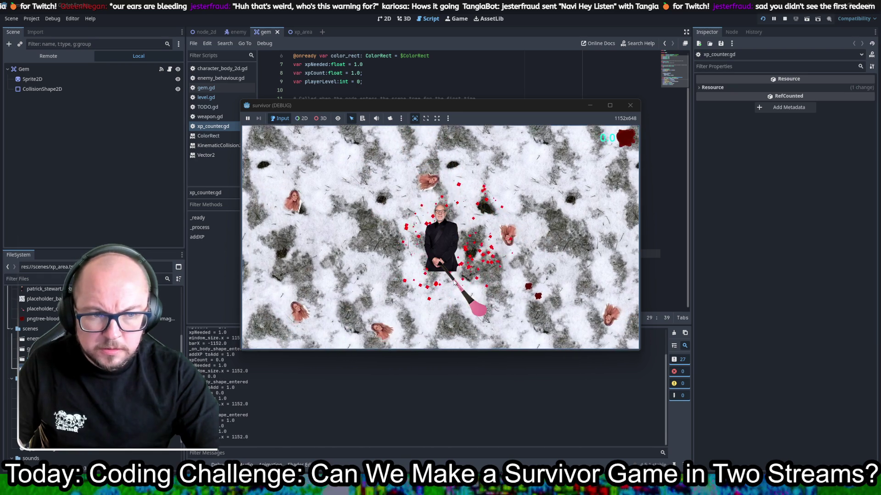
key("Up")
key("Right")
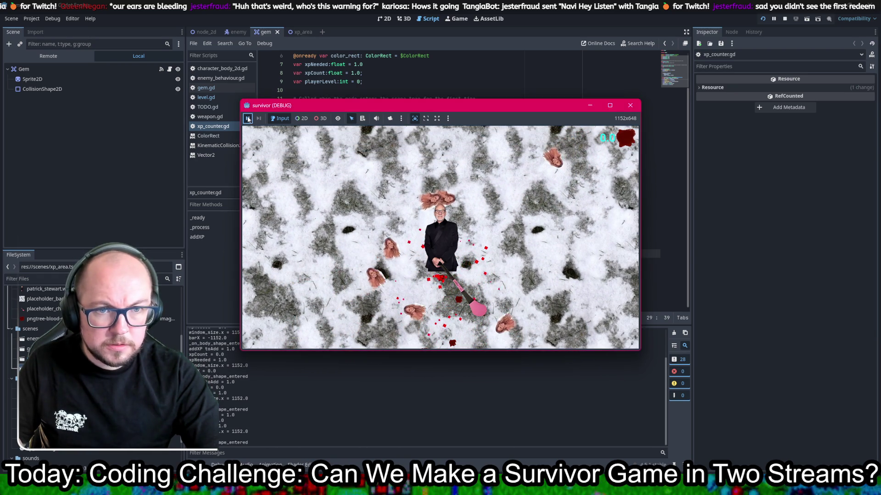
key("F8")
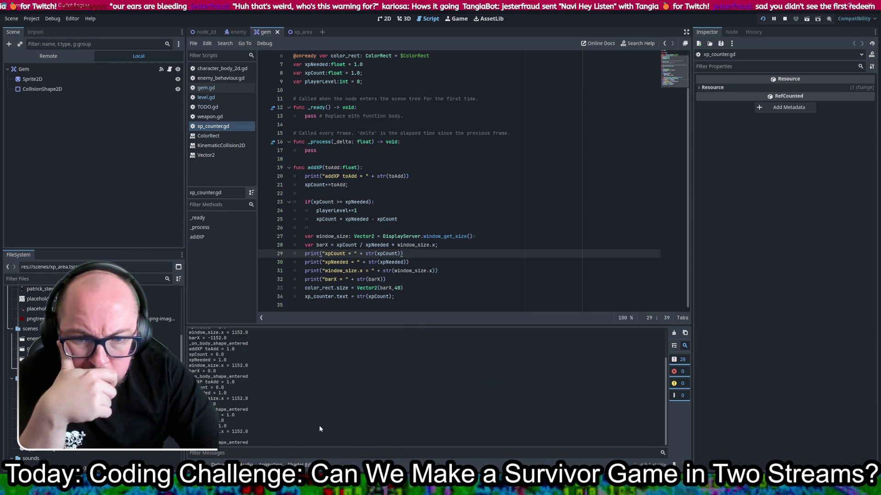
Step: Set xpNeeded's default to 10.0 and start rewriting line 25 as 'xpCount = xp'
scroll(276, 413, "up", 5)
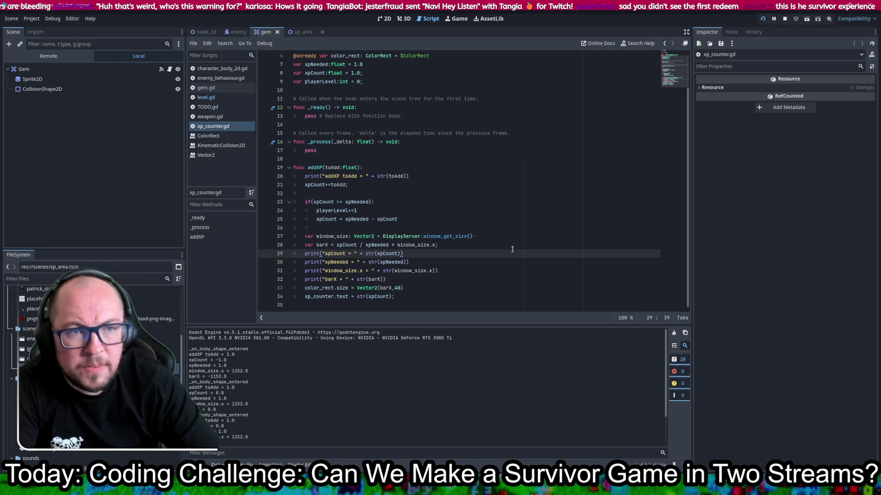
left_click(356, 66)
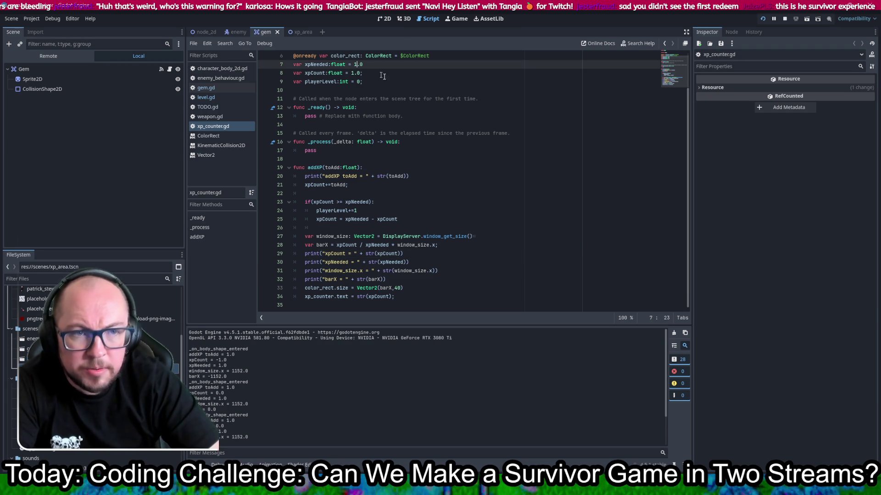
type("0")
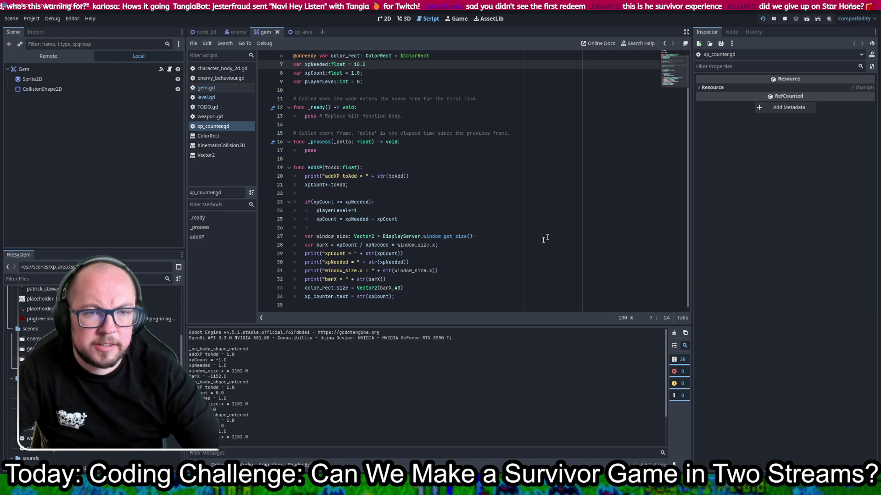
left_click_drag(409, 224, 345, 220)
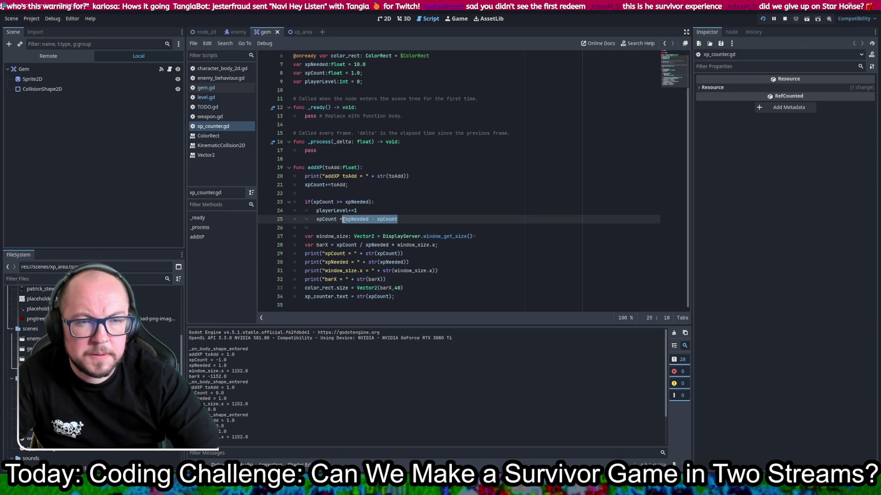
type("xpCount = xp")
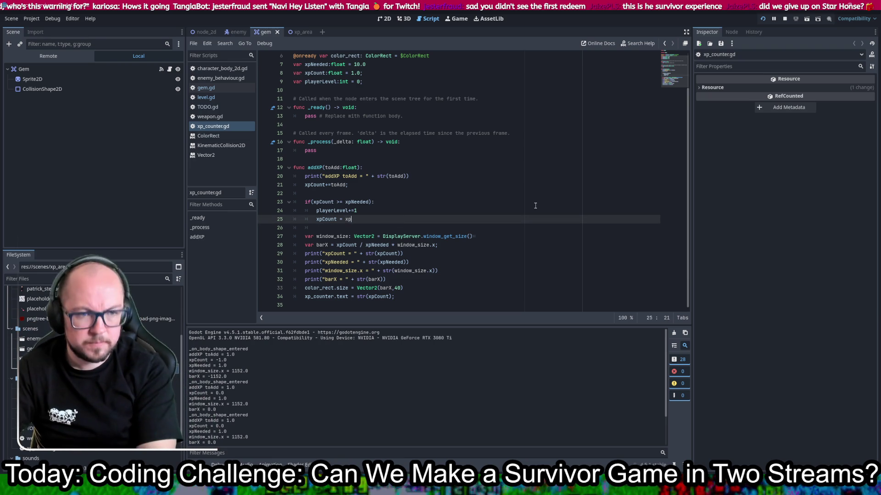
type("Count - x")
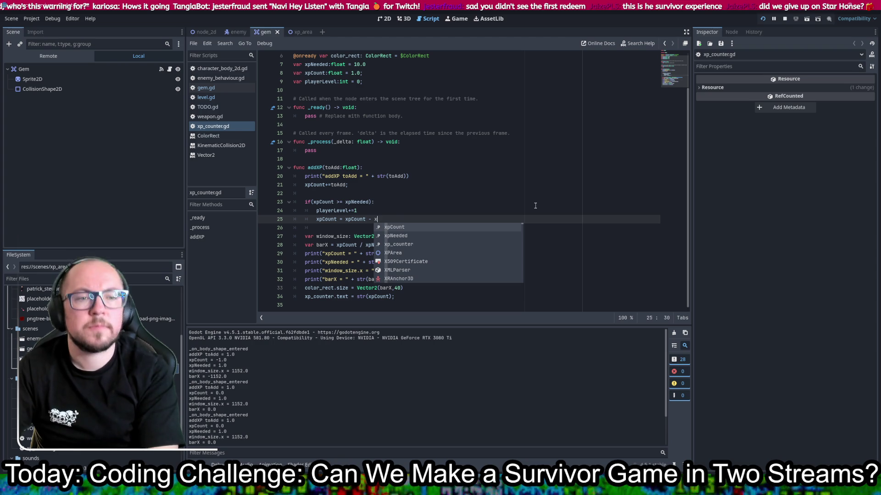
type("pN")
Step: Accept the xpNeeded completion so line 25 reads 'xpCount = xpCount - xpNeeded'
key("Return")
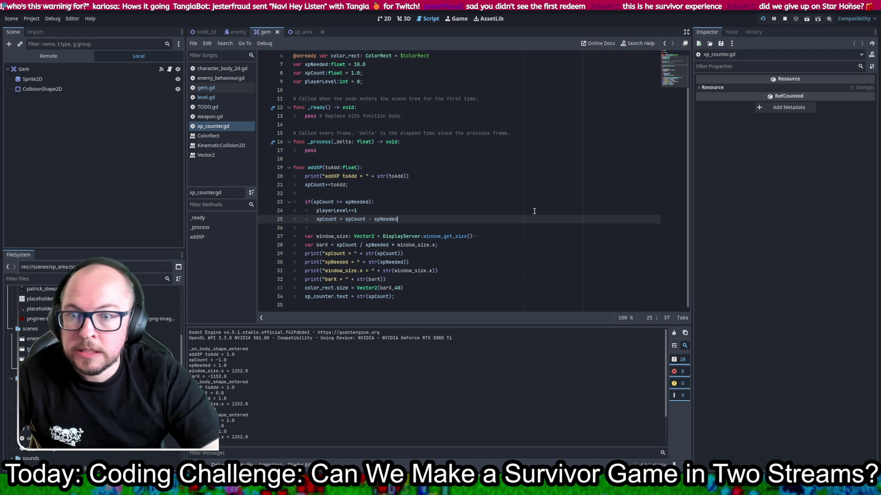
left_click(534, 211)
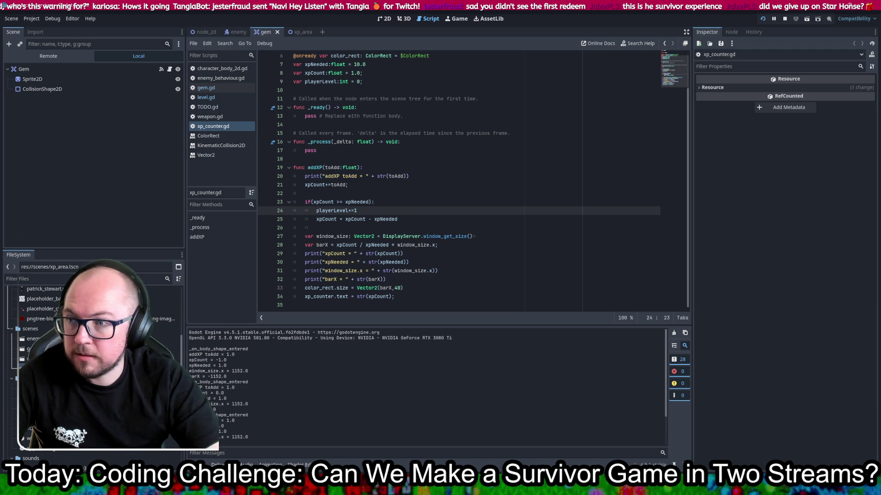
left_click(543, 179)
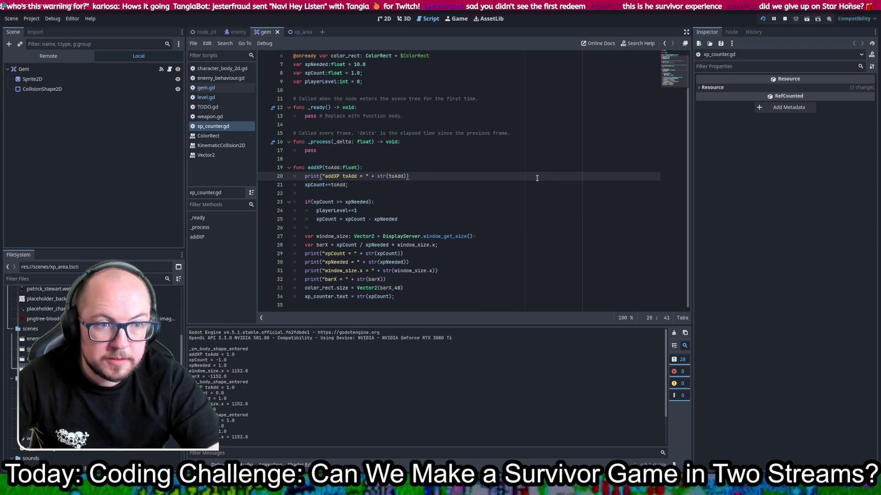
Step: Run the game, collect gems until the XP bar fills to 10 and resets, then close it
left_click(764, 19)
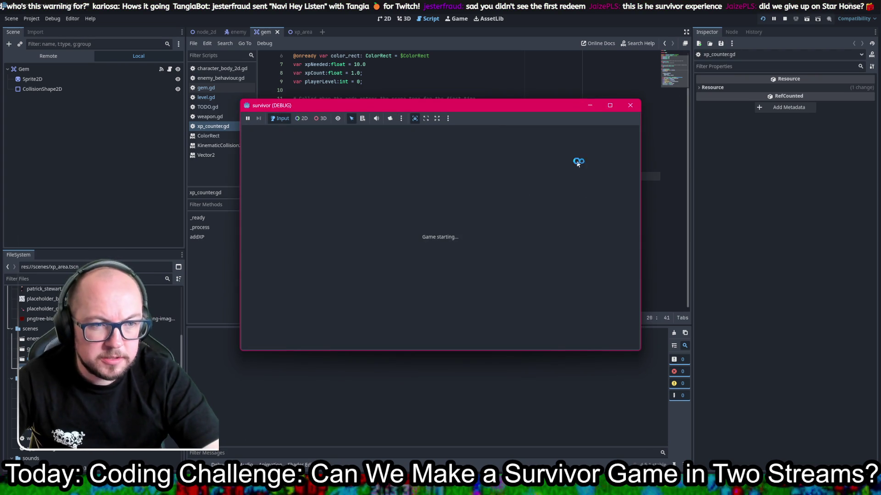
key("Down")
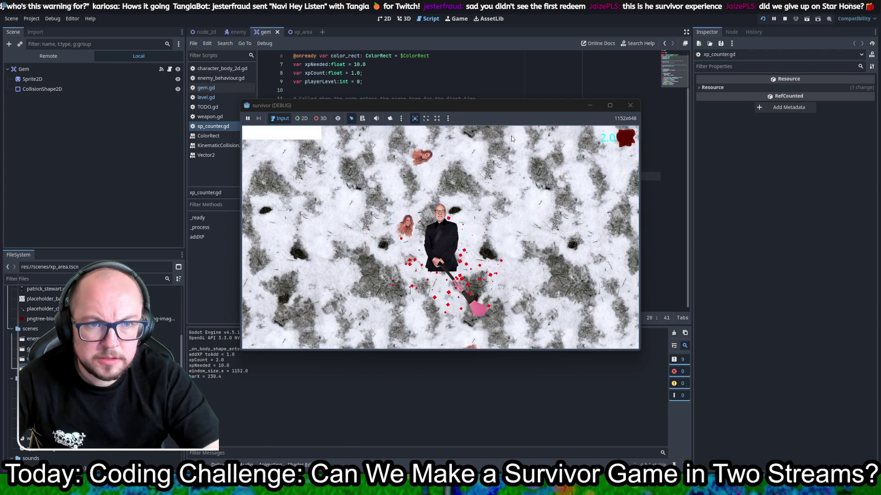
key("Down")
key("Down")
key("Up")
key("Left")
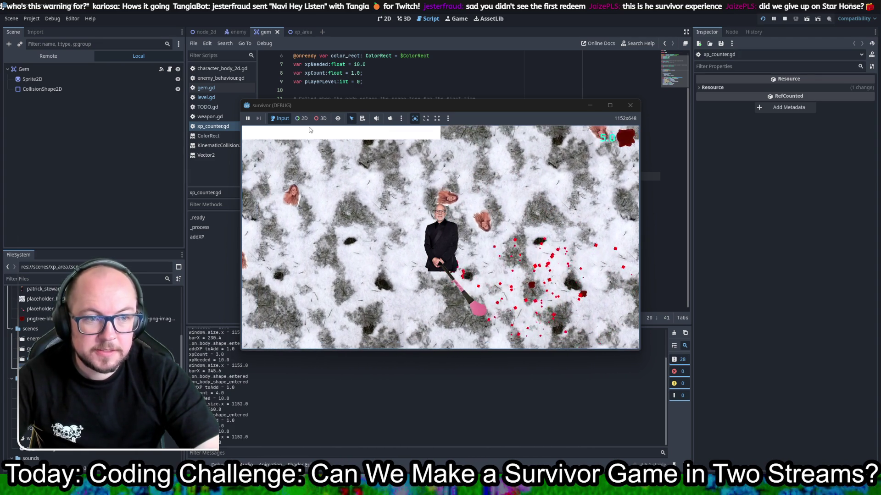
key("Right")
key("Up")
key("Right")
key("Up")
key("Down")
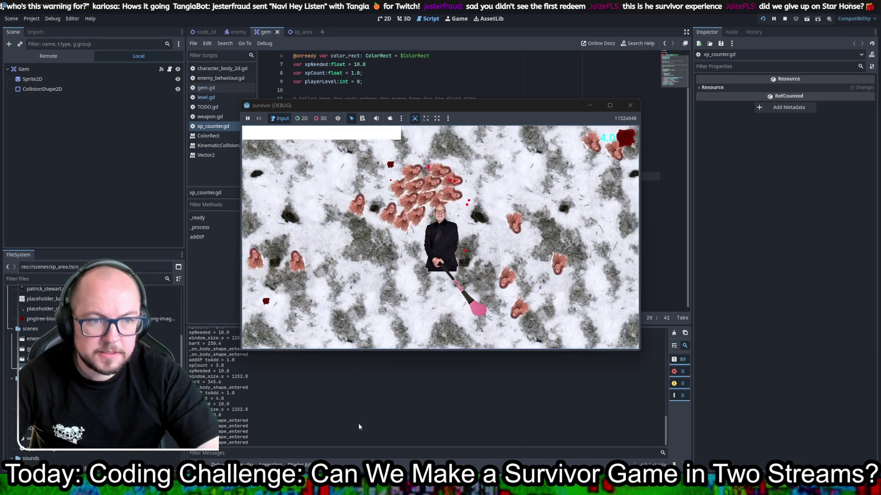
key("Up")
key("Up")
key("Up")
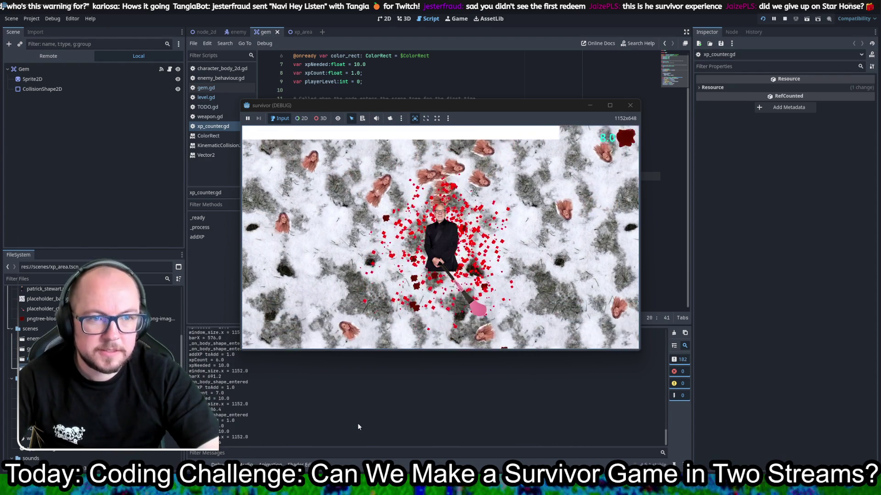
key("Down")
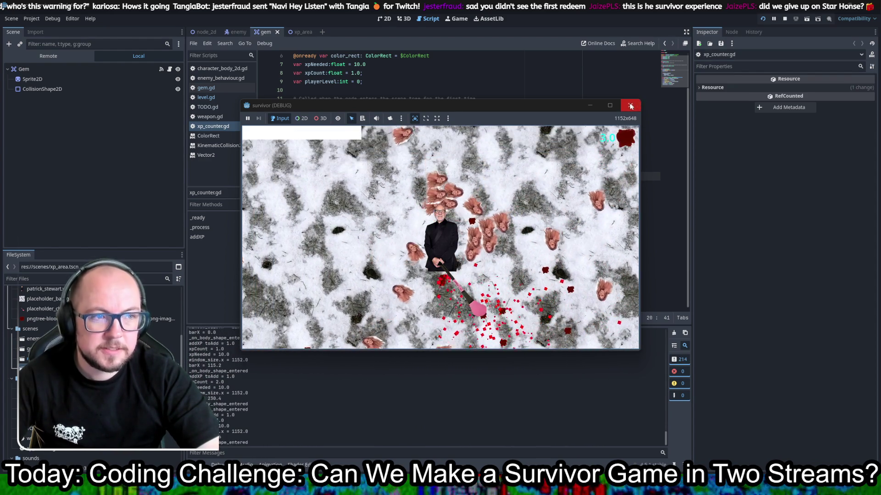
left_click(635, 105)
Step: In the xp_area scene, move ColorRect just under XPArea above Sprite2D and save
left_click(301, 32)
left_click(79, 87)
left_click_drag(79, 87, 95, 64)
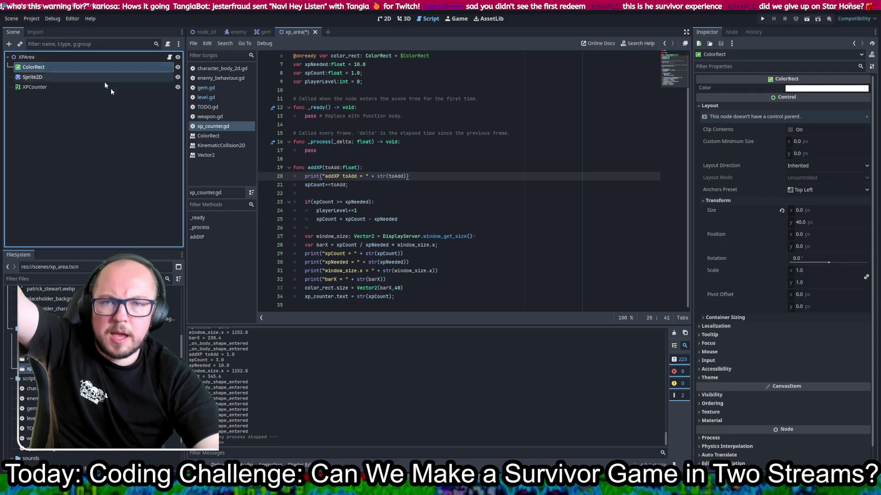
key("ctrl+s")
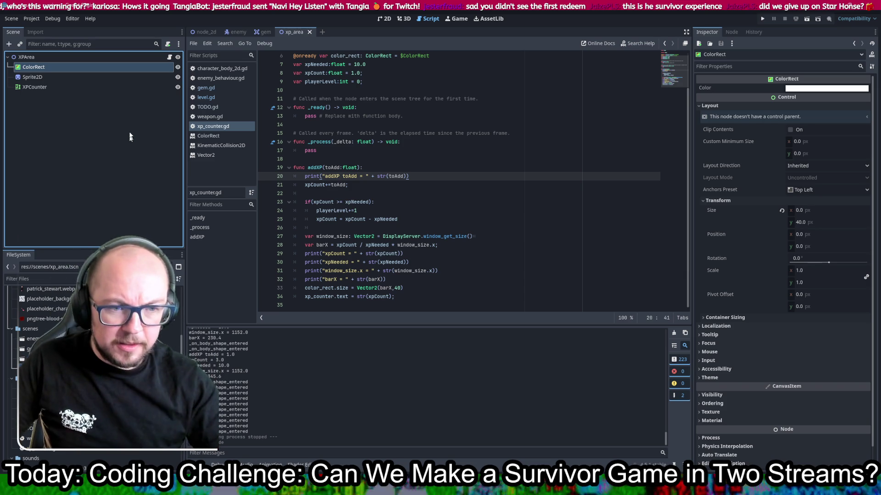
Step: Return to xp_counter.gd and put the caret on the blank line before addXP
left_click(486, 168)
left_click(456, 187)
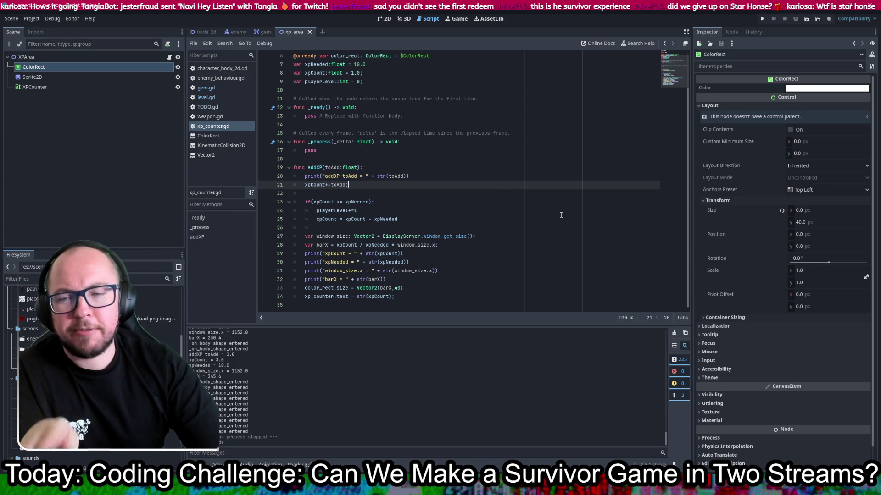
left_click(489, 158)
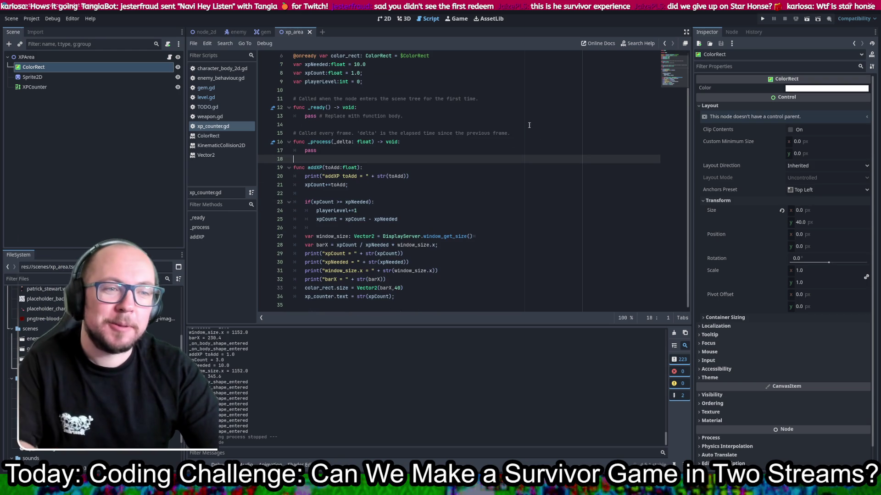
Step: Delete the template comments around _ready and the per-frame function, then save xp_counter.gd
left_click(524, 134)
triple_click(524, 133)
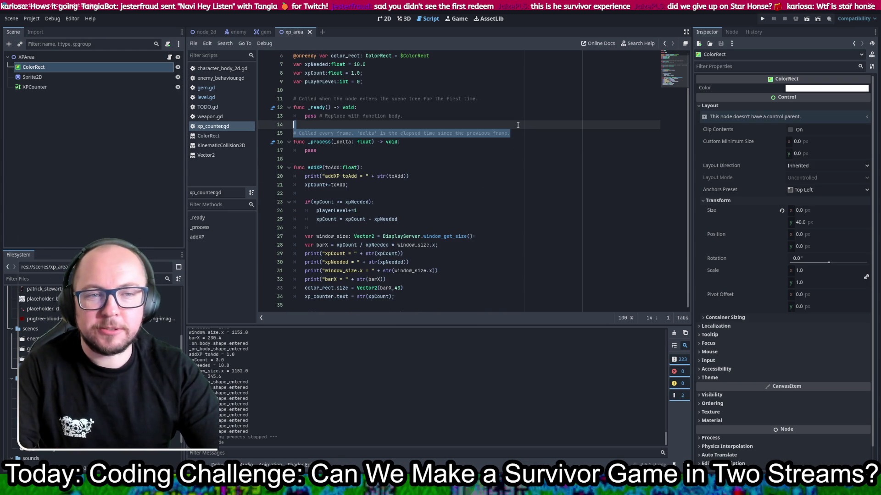
key("BackSpace")
left_click_drag(320, 116, 449, 119)
key("BackSpace")
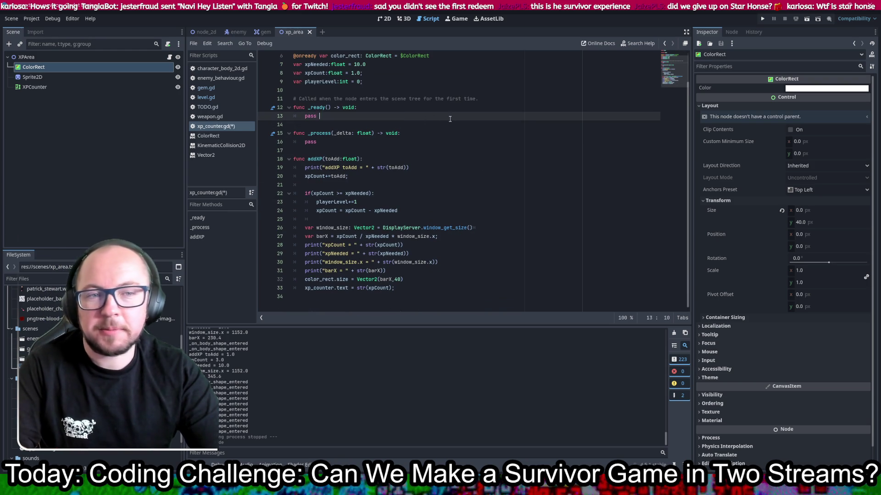
left_click_drag(293, 98, 530, 100)
key("BackSpace")
key("BackSpace")
left_click(528, 99)
key("ctrl+s")
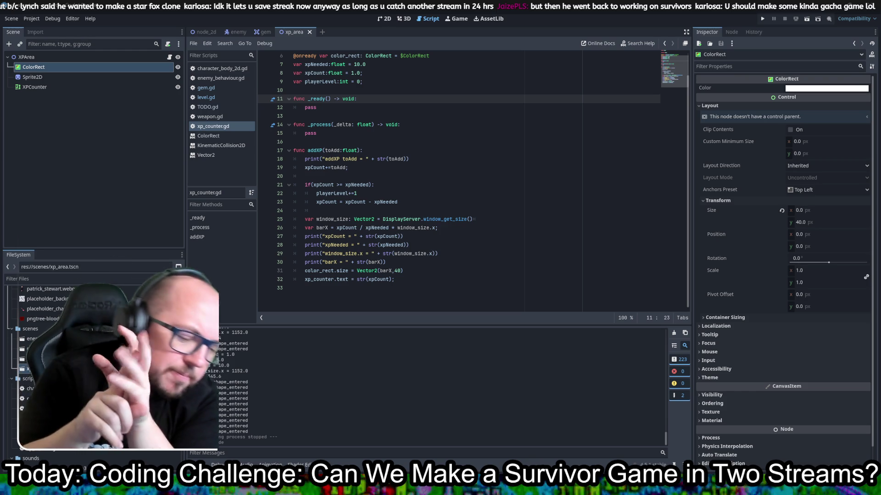
left_click(431, 167)
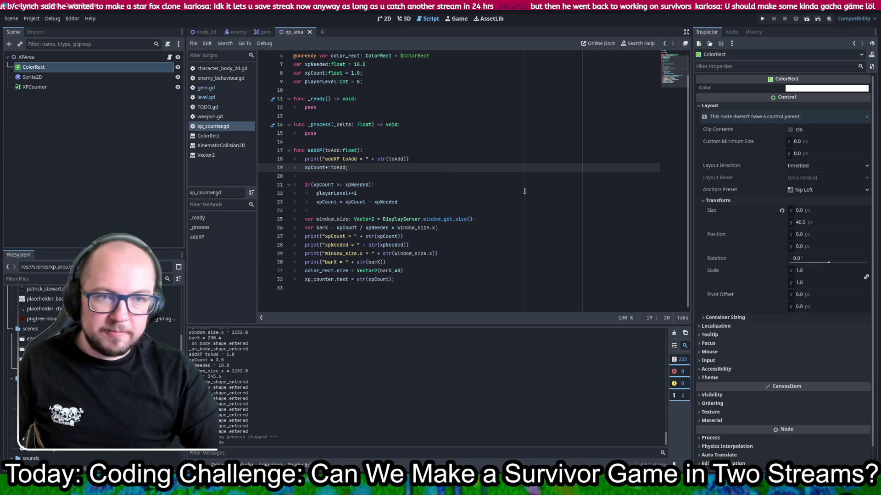
scroll(494, 212, "up", 2)
scroll(493, 212, "down", 1)
scroll(493, 212, "up", 1)
scroll(494, 213, "down", 1)
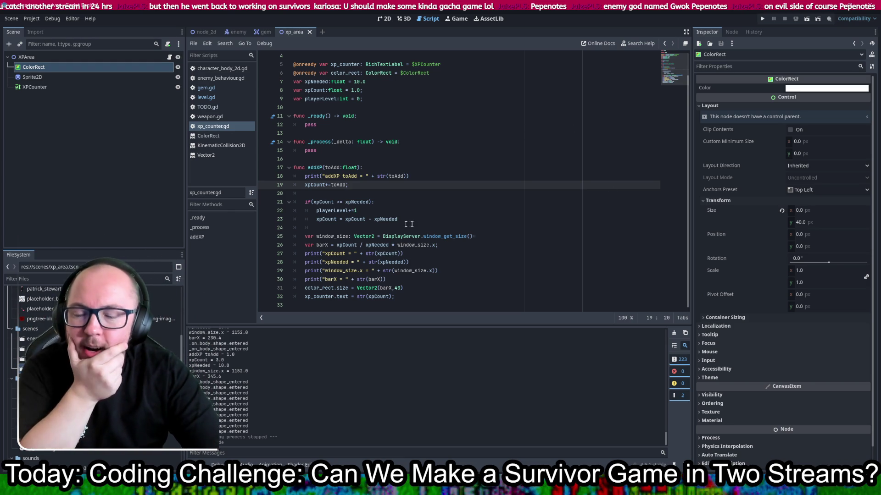
Step: Delete the xpCount, xpNeeded, window_size.x and barX print lines from addXP
left_click(539, 212)
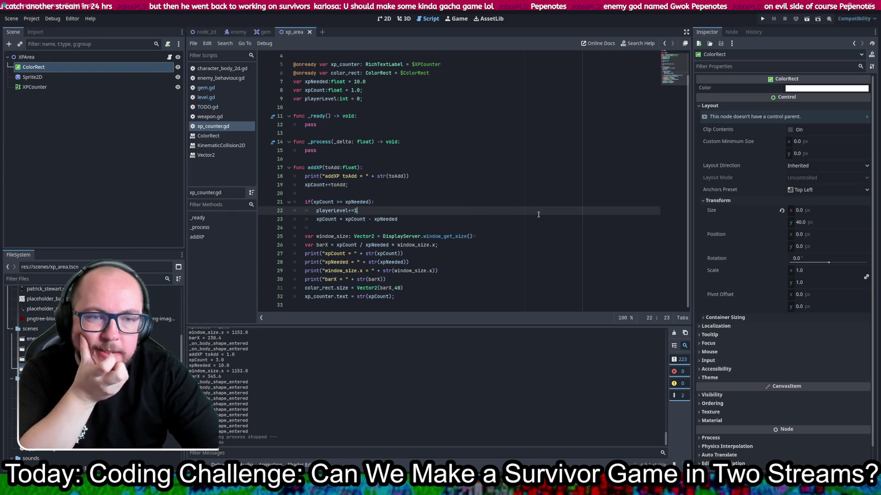
scroll(538, 214, "up", 2)
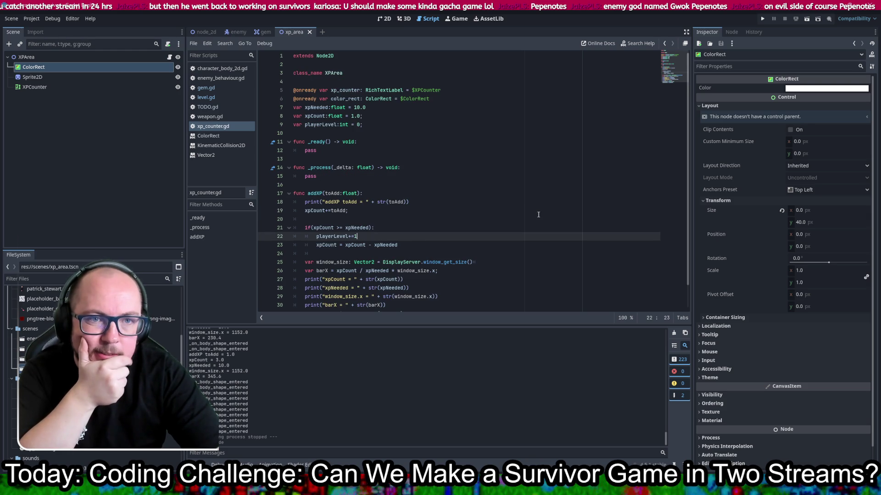
scroll(538, 215, "down", 1)
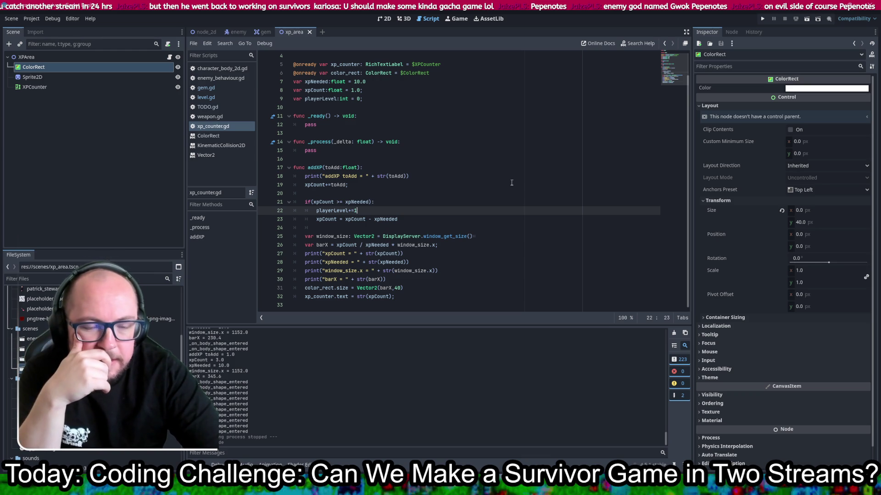
left_click_drag(459, 280, 463, 248)
key("BackSpace")
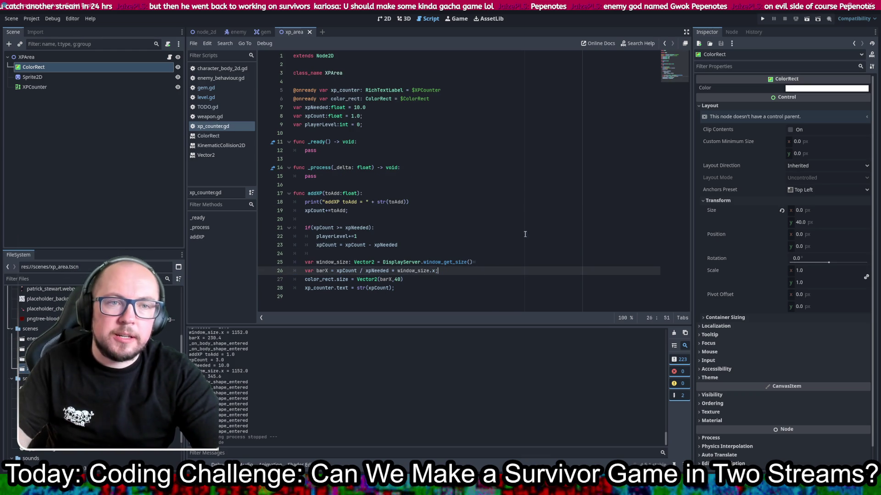
left_click(47, 88)
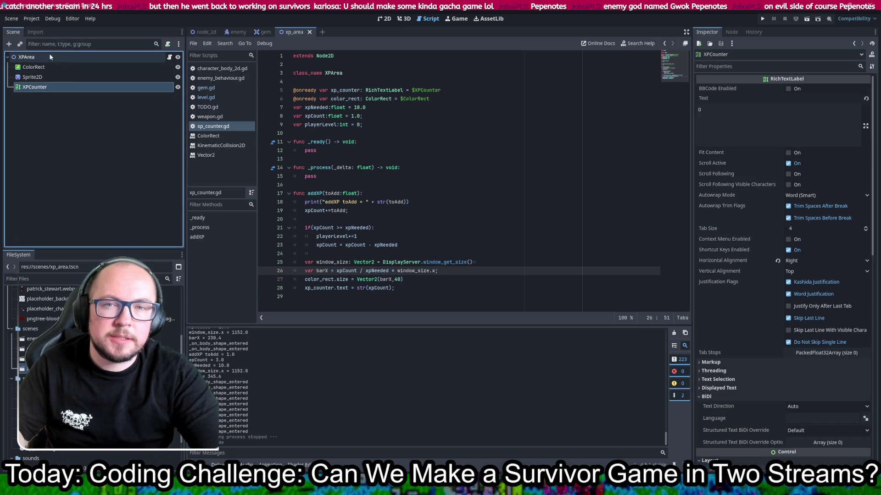
Step: Duplicate the XPCounter label and rename the copy PlayerLevelCounter
key("ctrl+d")
left_click(37, 97)
type("PlayerL")
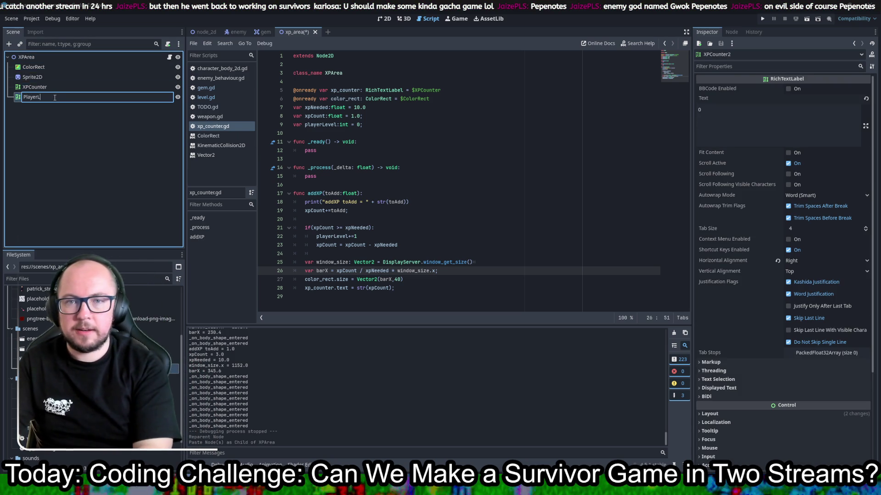
type("evelCounr")
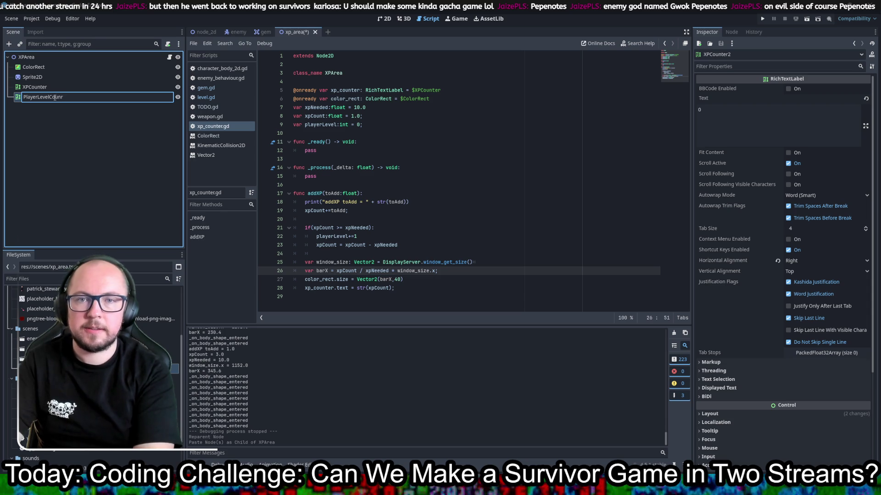
key("Return")
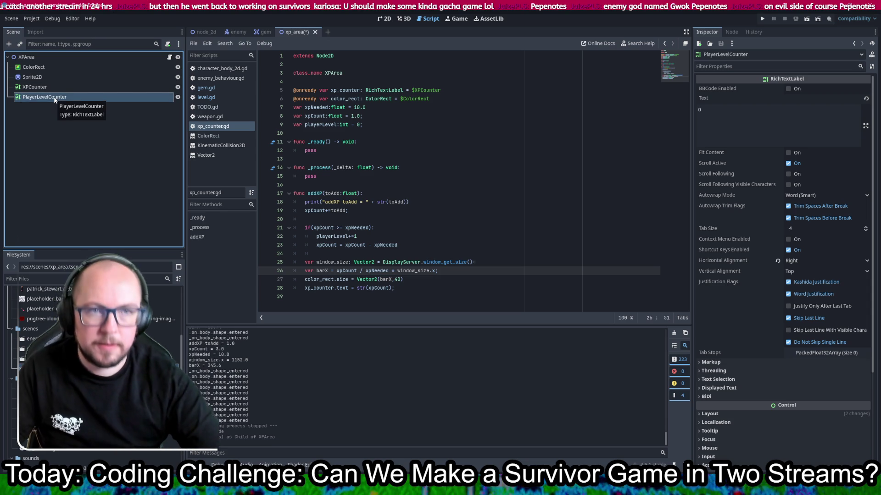
Step: Show the xp_area scene in the 2D editor and save it
left_click(384, 18)
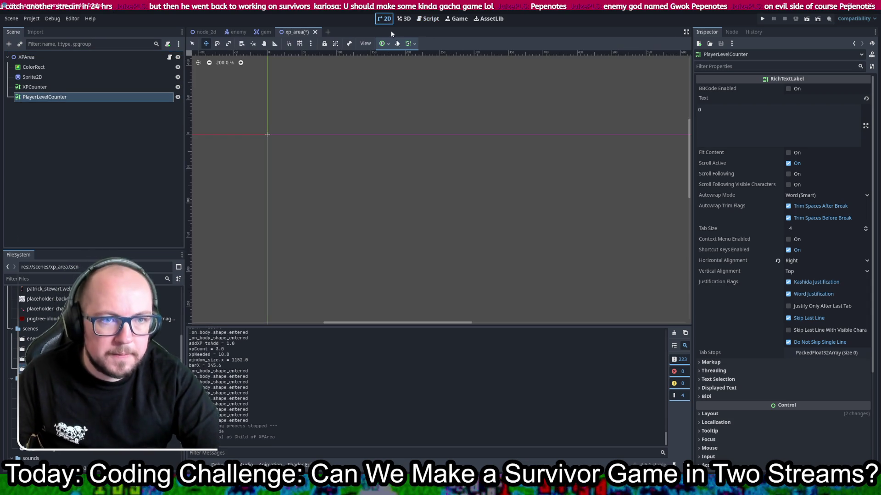
key("ctrl+s")
scroll(399, 119, "down", 2)
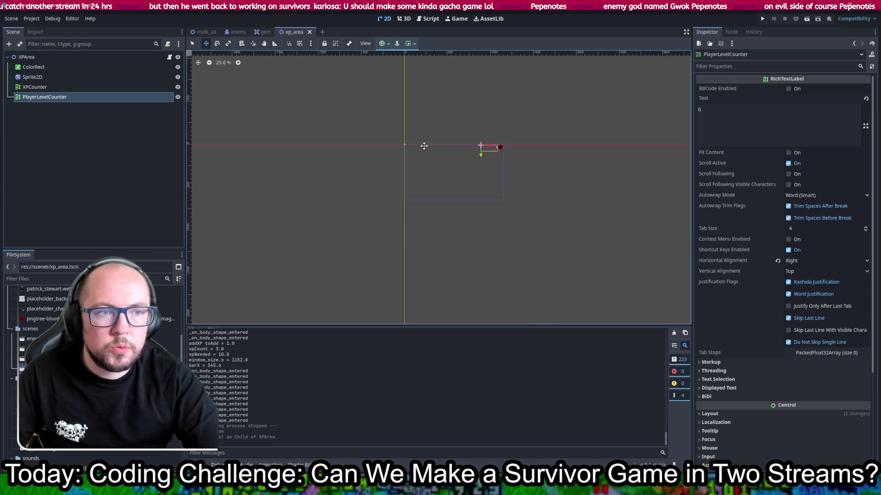